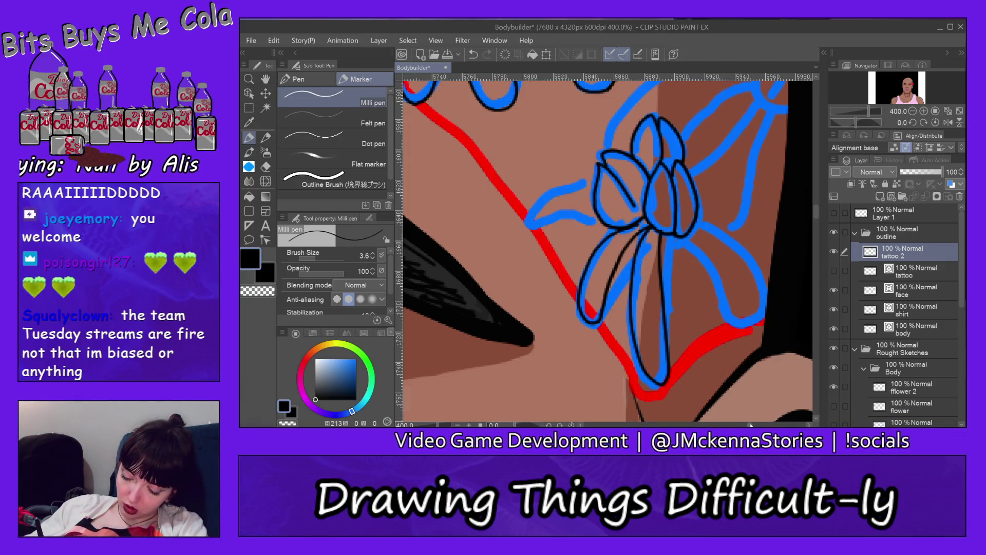
Step: Ink black outlines along the underside and lower tip of the lower flower's left leaf
{"action": "left_click_drag", "start_coordinate": [666, 235], "coordinate": [556, 235]}
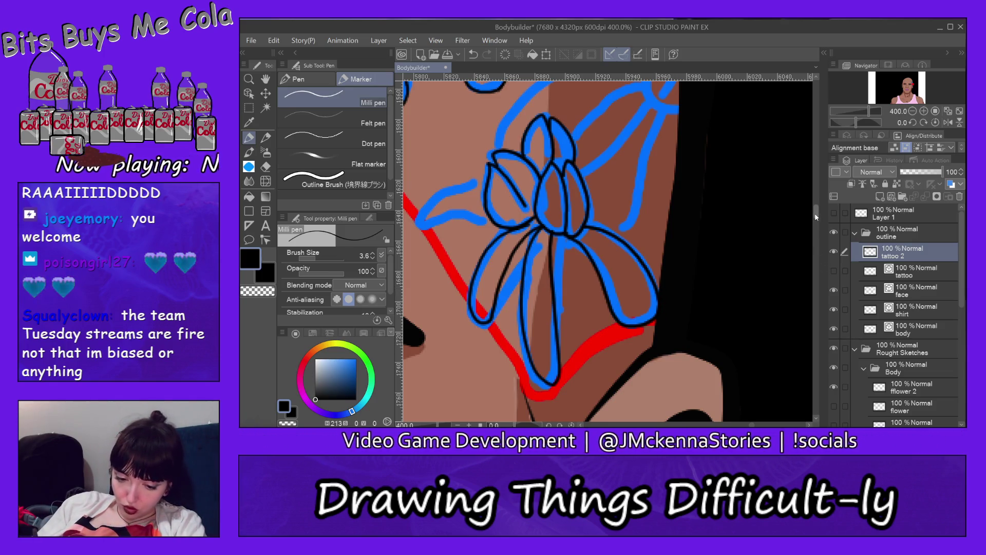
{"action": "left_click_drag", "start_coordinate": [816, 215], "coordinate": [816, 207]}
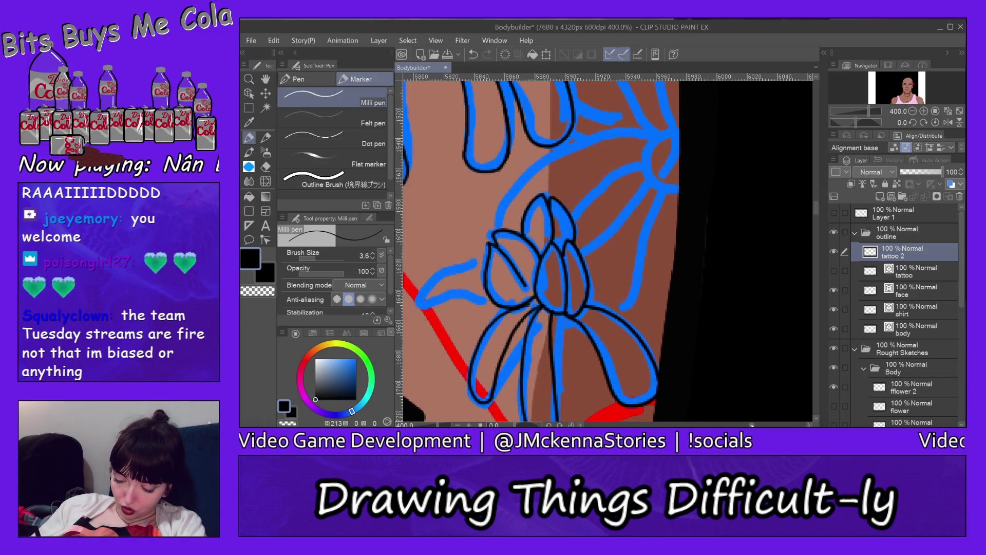
{"action": "left_click_drag", "start_coordinate": [752, 426], "coordinate": [748, 425]}
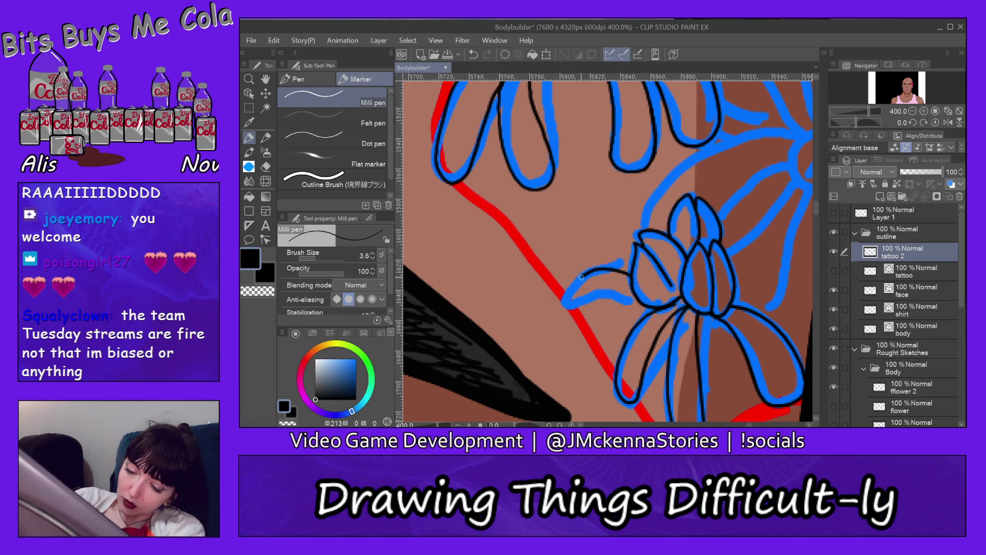
{"action": "mouse_move", "coordinate": [570, 312]}
{"action": "left_mouse_down"}
{"action": "mouse_move", "coordinate": [596, 296]}
{"action": "mouse_move", "coordinate": [655, 302]}
{"action": "left_mouse_up"}
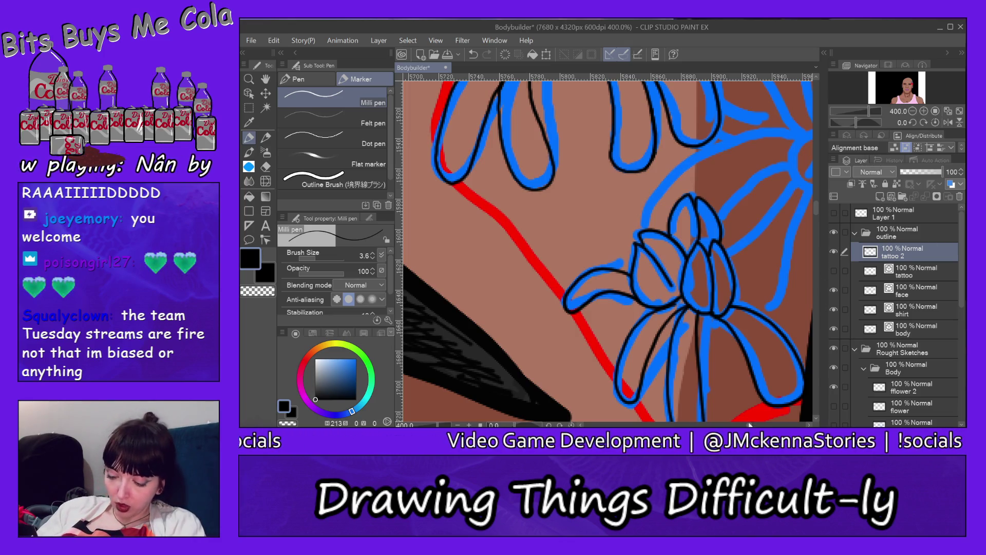
{"action": "left_click_drag", "start_coordinate": [750, 425], "coordinate": [754, 425]}
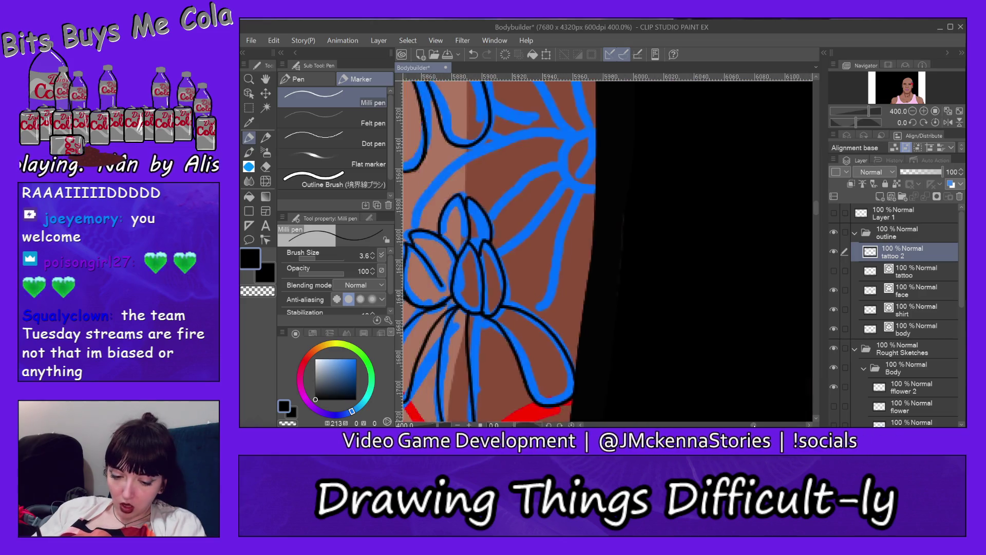
{"action": "scroll", "coordinate": [606, 252], "scroll_direction": "left", "scroll_amount": 3}
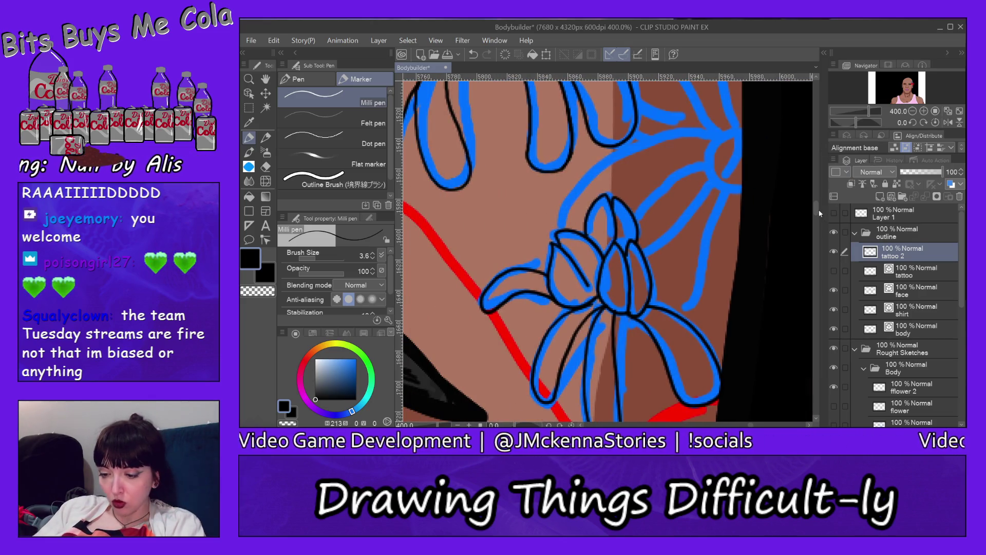
{"action": "left_click_drag", "start_coordinate": [815, 207], "coordinate": [815, 202]}
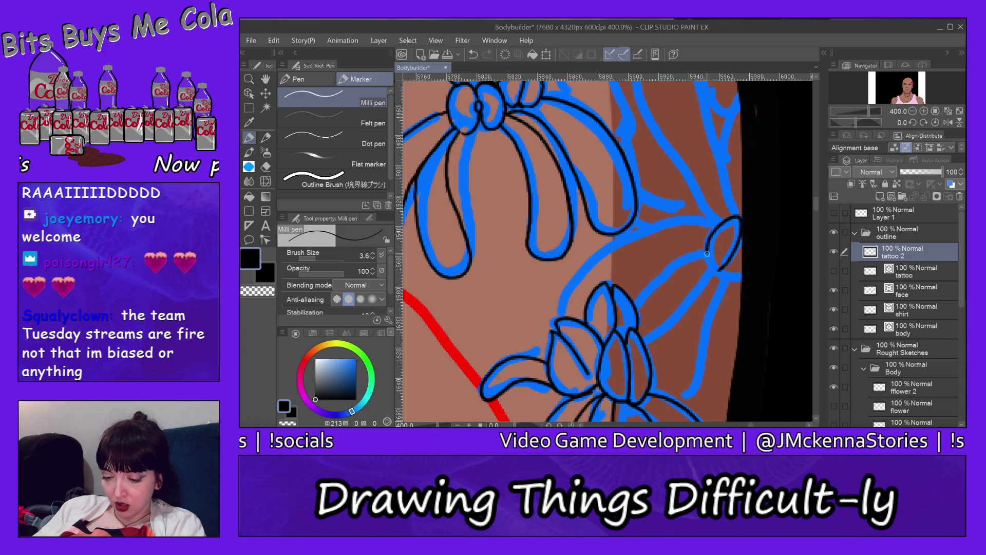
{"action": "left_click_drag", "start_coordinate": [737, 279], "coordinate": [744, 278]}
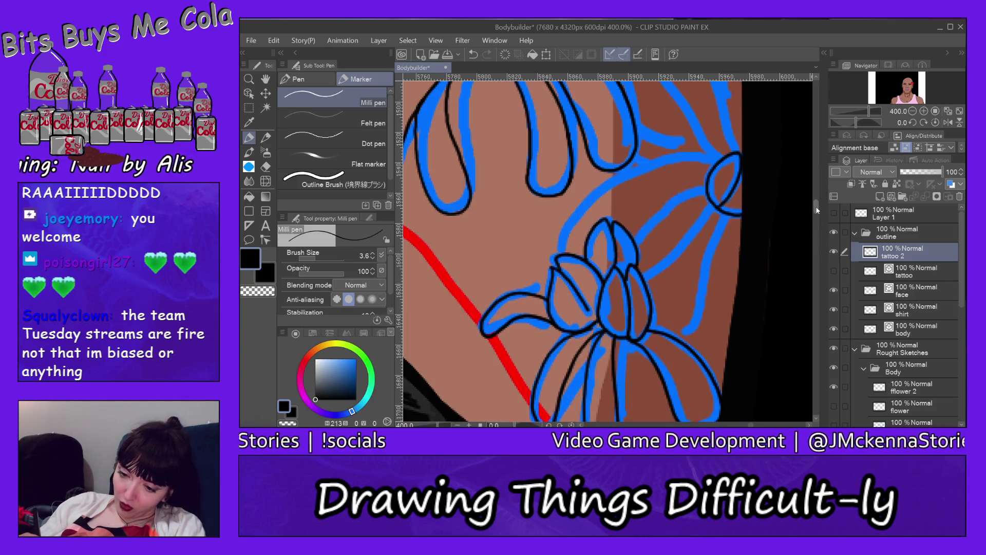
Step: Ink the stem lines running down-left and below the right-hand flower
{"action": "scroll", "coordinate": [816, 207], "scroll_direction": "down", "scroll_amount": 3}
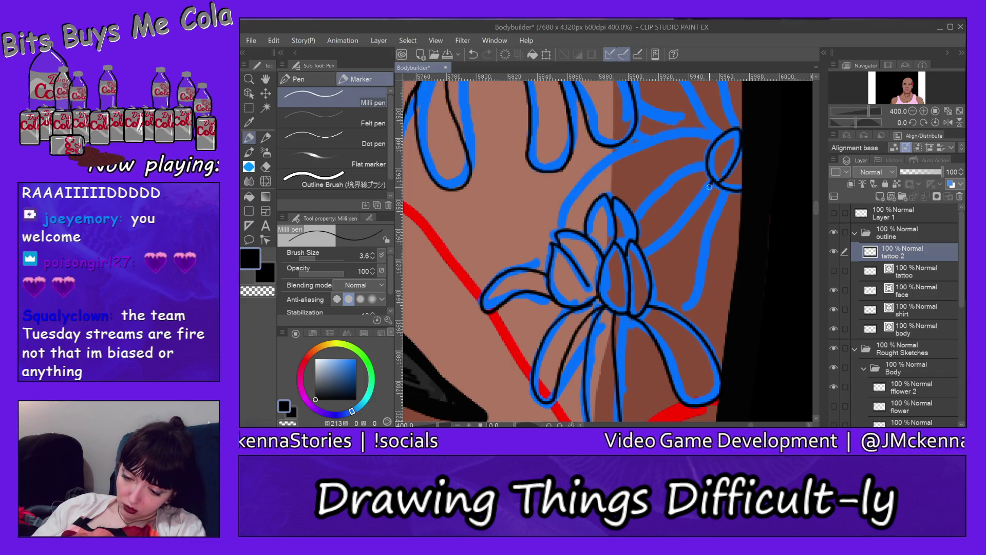
{"action": "left_click_drag", "start_coordinate": [714, 180], "coordinate": [652, 247]}
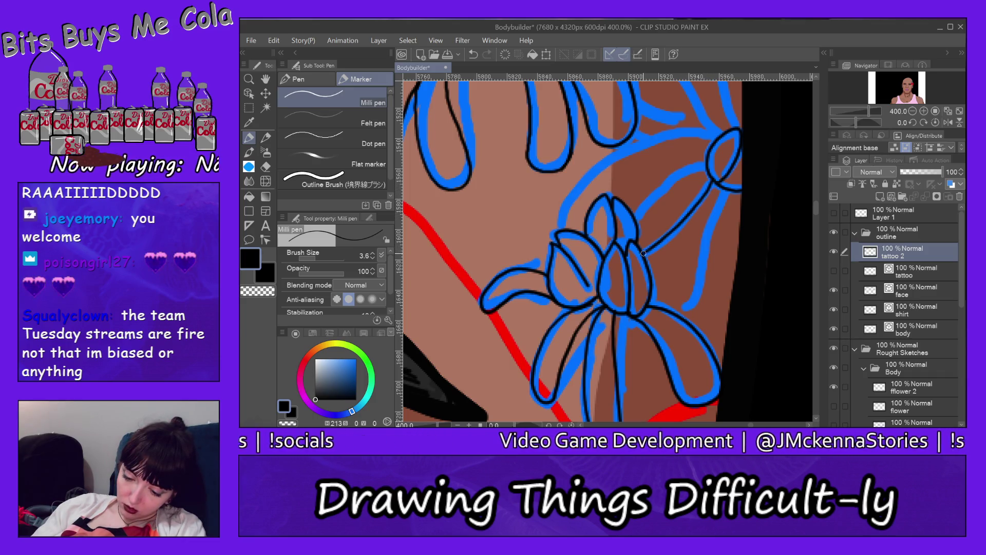
{"action": "left_click_drag", "start_coordinate": [727, 191], "coordinate": [683, 312]}
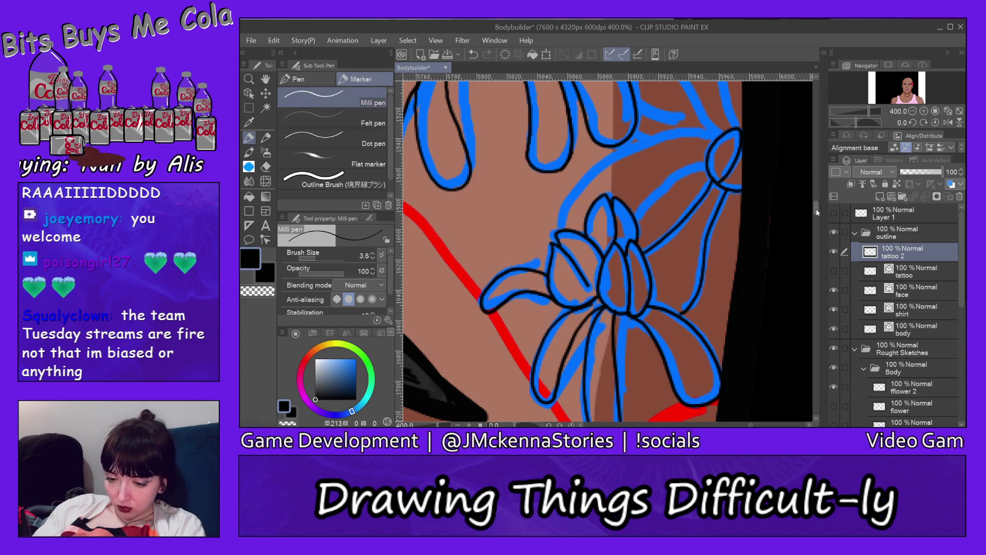
{"action": "scroll", "coordinate": [702, 268], "scroll_direction": "up", "scroll_amount": 3}
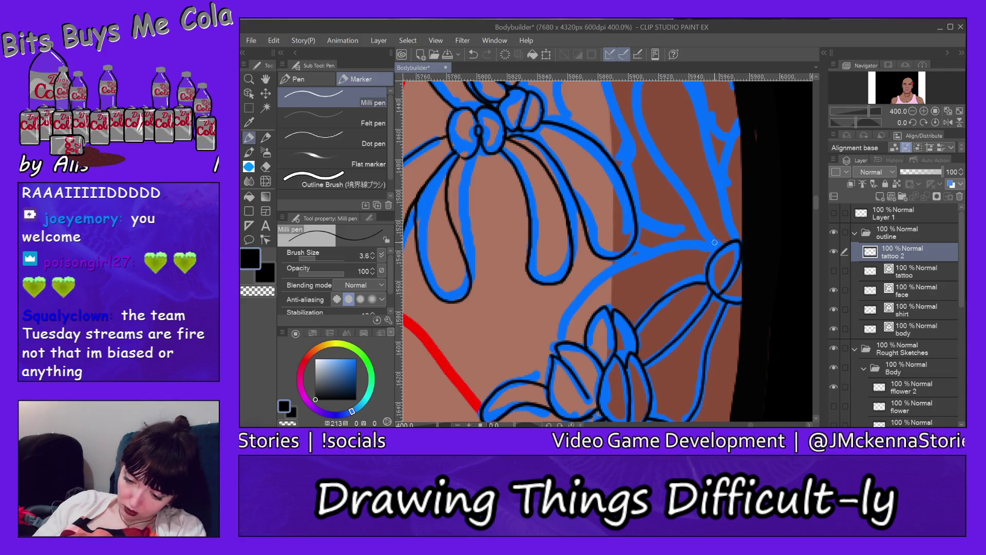
{"action": "left_click_drag", "start_coordinate": [711, 257], "coordinate": [601, 278]}
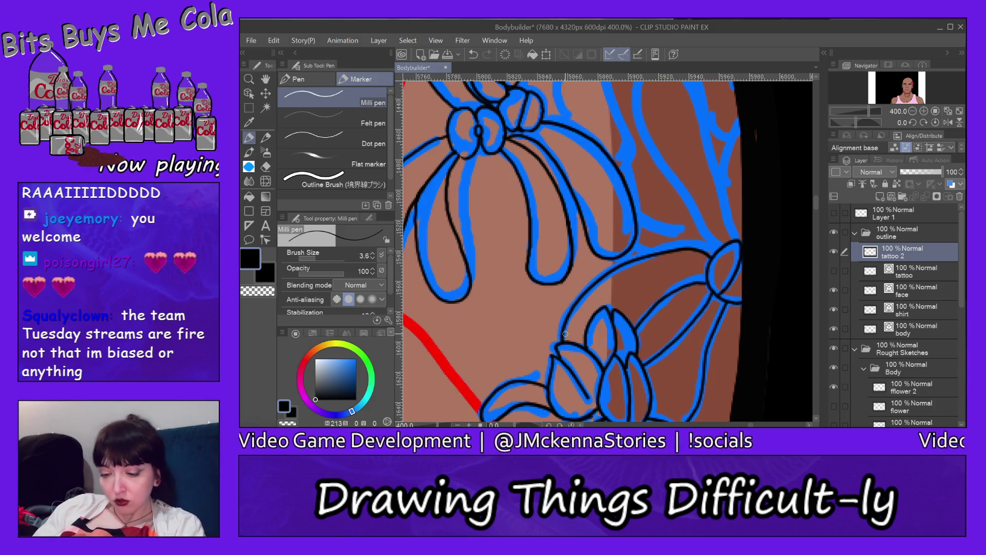
Step: Outline the tall right petal loop into a C-shaped curve, then a petal of the small upper flower
{"action": "scroll", "coordinate": [816, 204], "scroll_direction": "up", "scroll_amount": 3}
{"action": "scroll", "coordinate": [815, 198], "scroll_direction": "up", "scroll_amount": 1}
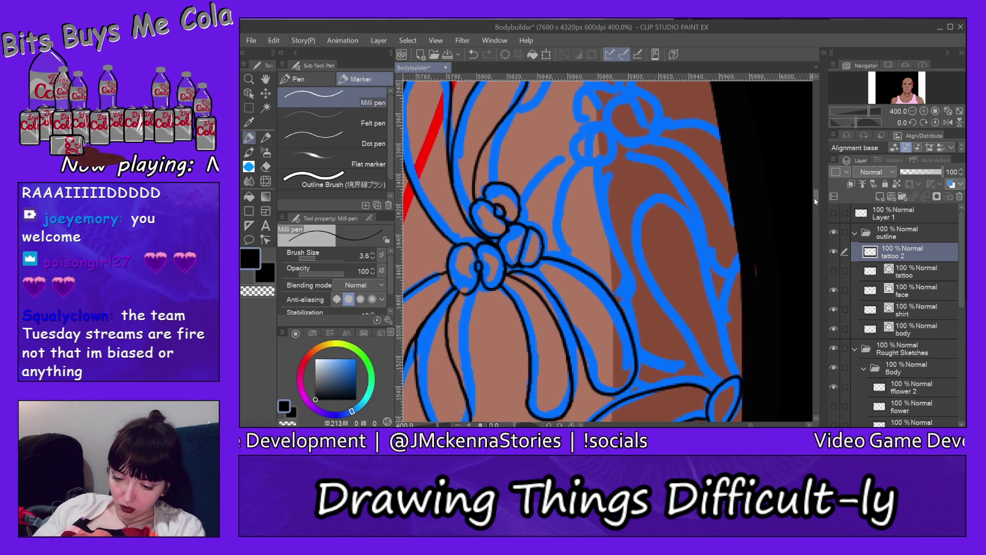
{"action": "scroll", "coordinate": [681, 226], "scroll_direction": "down", "scroll_amount": 2}
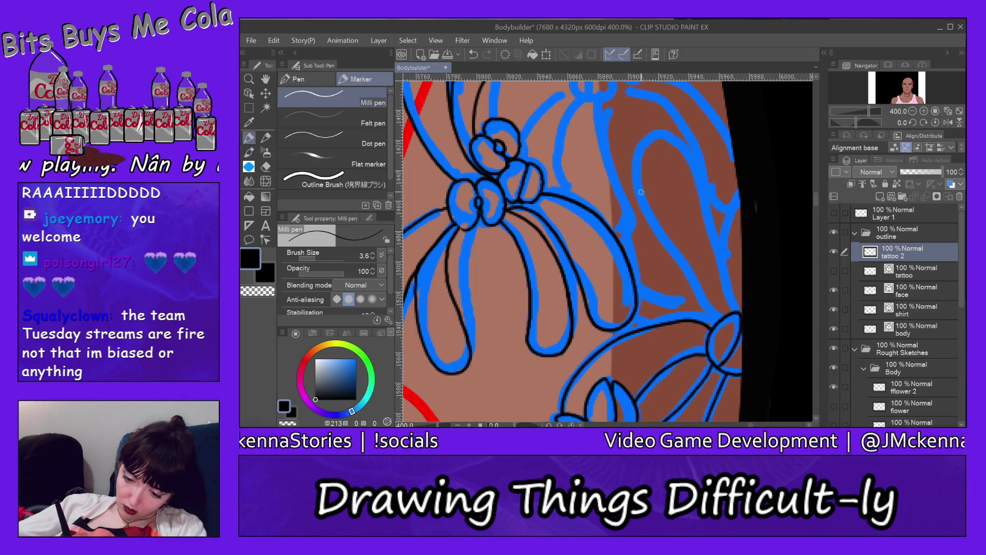
{"action": "mouse_move", "coordinate": [641, 191]}
{"action": "left_mouse_down"}
{"action": "mouse_move", "coordinate": [672, 138]}
{"action": "mouse_move", "coordinate": [707, 227]}
{"action": "left_mouse_up"}
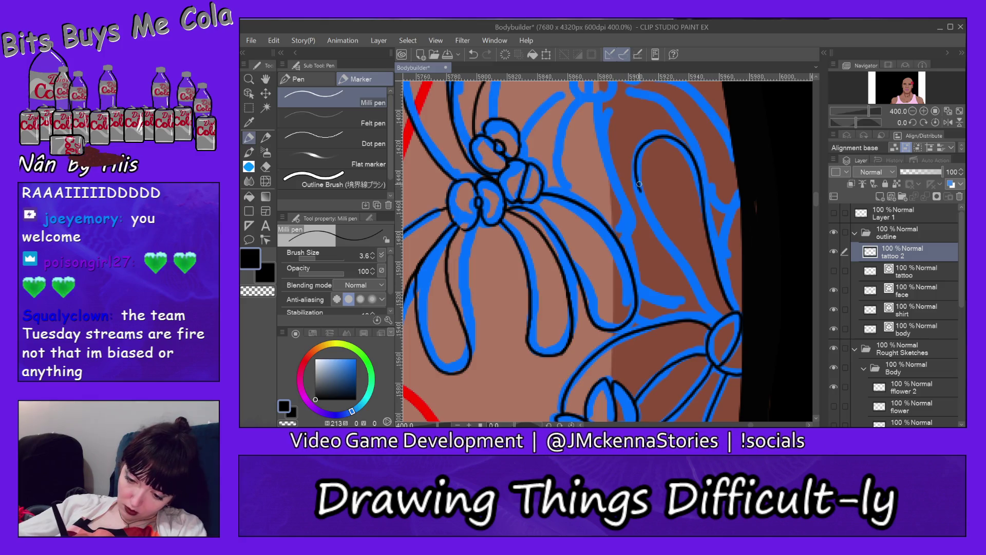
{"action": "left_click_drag", "start_coordinate": [639, 189], "coordinate": [649, 209]}
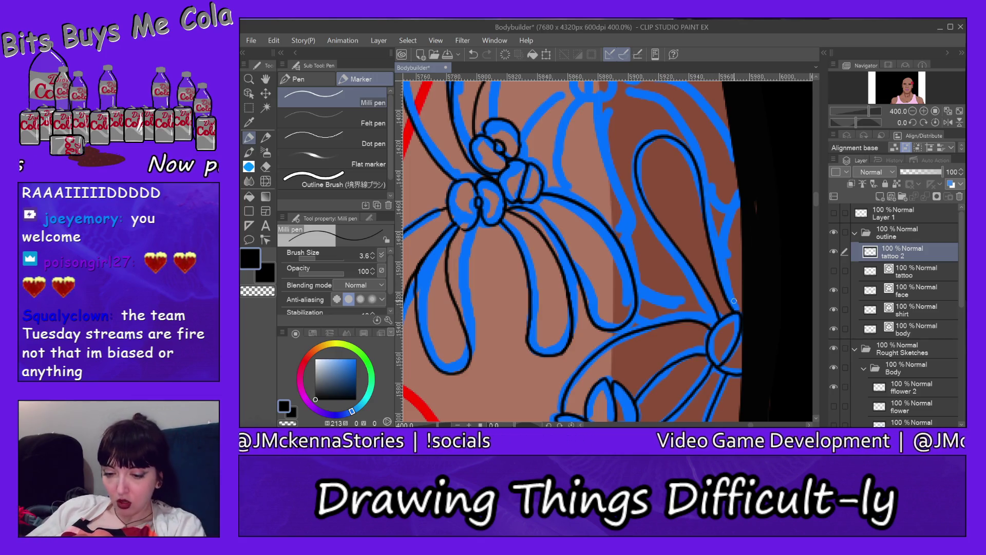
{"action": "left_click_drag", "start_coordinate": [816, 202], "coordinate": [814, 193]}
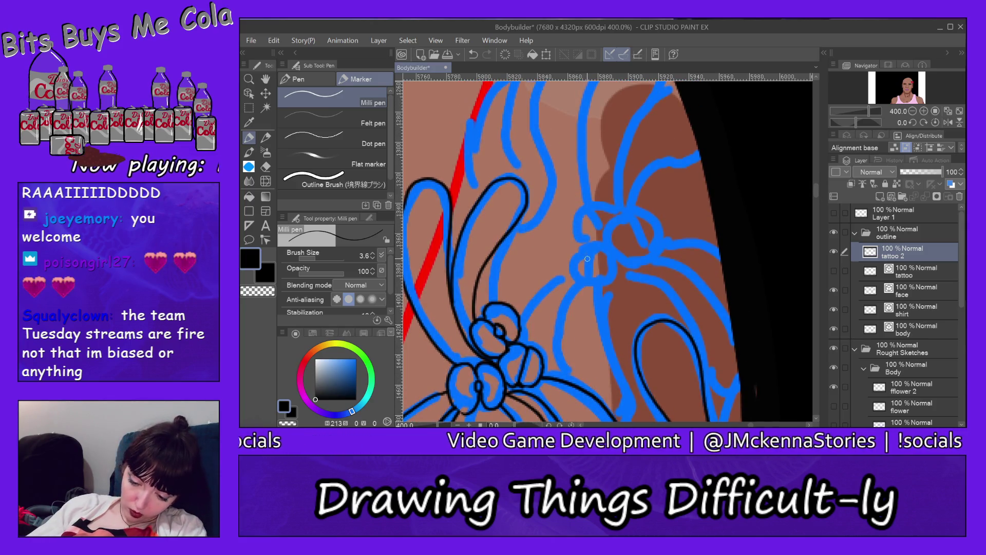
{"action": "mouse_move", "coordinate": [574, 261]}
{"action": "left_mouse_down"}
{"action": "mouse_move", "coordinate": [591, 280]}
{"action": "mouse_move", "coordinate": [600, 244]}
{"action": "left_mouse_up"}
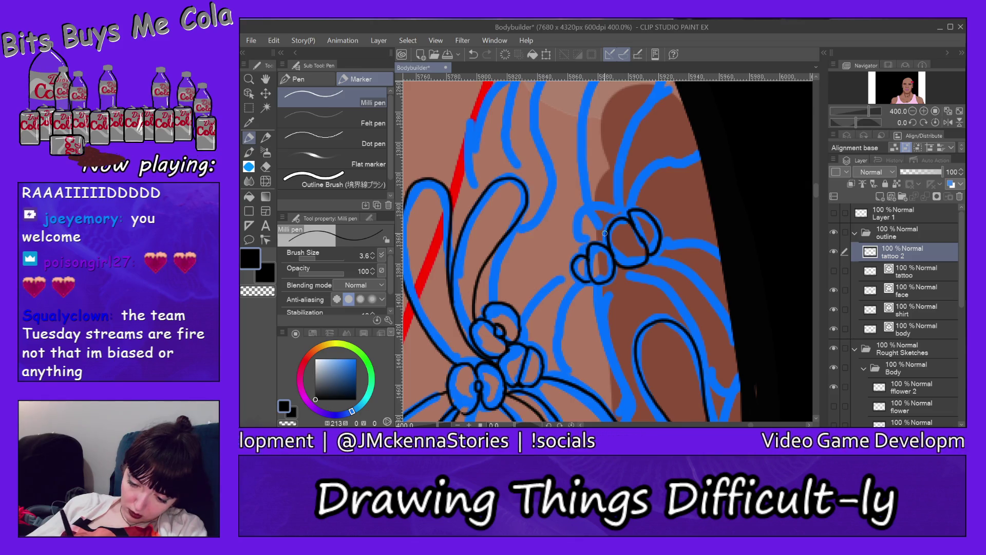
{"action": "mouse_move", "coordinate": [601, 232]}
{"action": "left_mouse_down"}
{"action": "mouse_move", "coordinate": [622, 217]}
{"action": "mouse_move", "coordinate": [574, 227]}
{"action": "mouse_move", "coordinate": [588, 248]}
{"action": "left_mouse_up"}
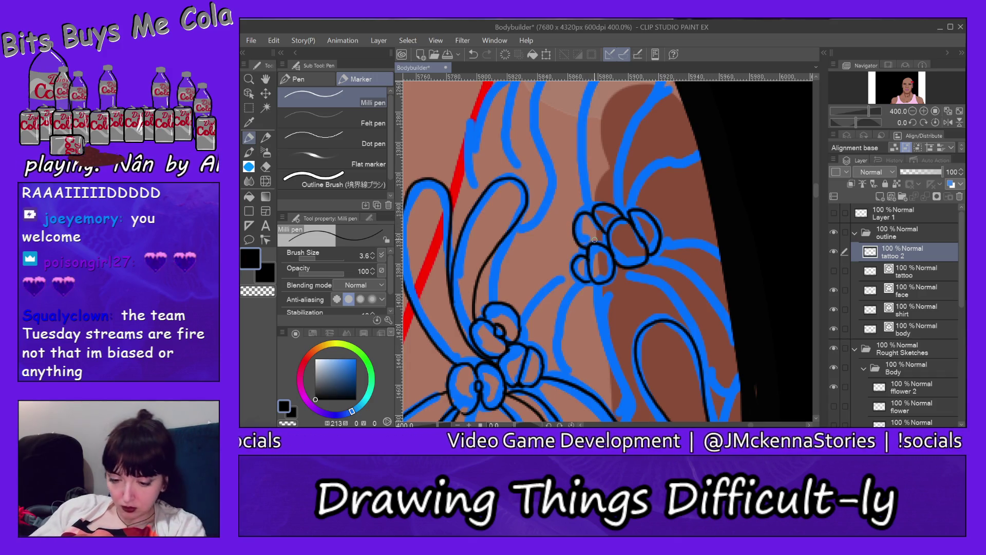
{"action": "scroll", "coordinate": [816, 211], "scroll_direction": "down", "scroll_amount": 5}
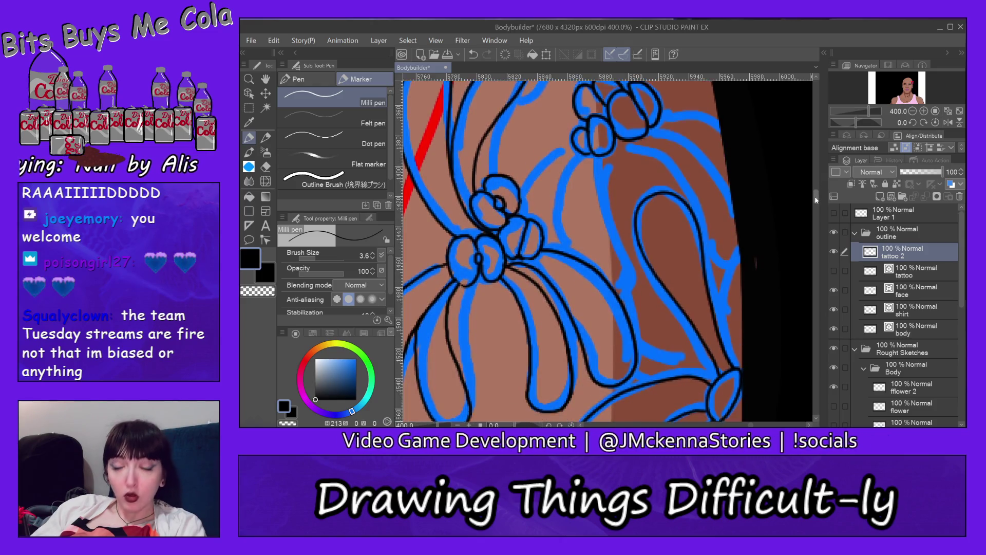
Step: Ink a tall petal rising from the flower and a short line to its right, moving up toward the shoulder
{"action": "left_click_drag", "start_coordinate": [816, 200], "coordinate": [816, 193]}
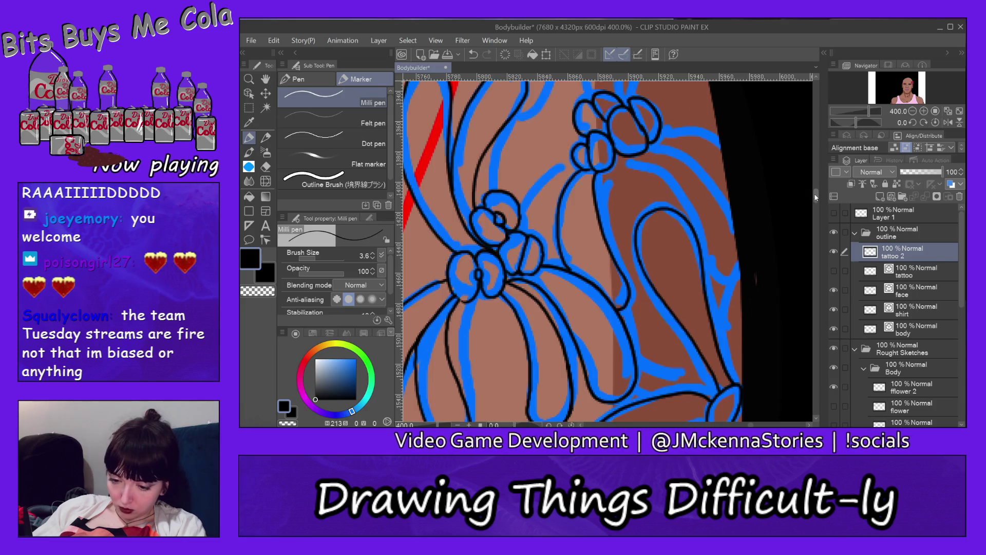
{"action": "left_click_drag", "start_coordinate": [815, 198], "coordinate": [816, 190]}
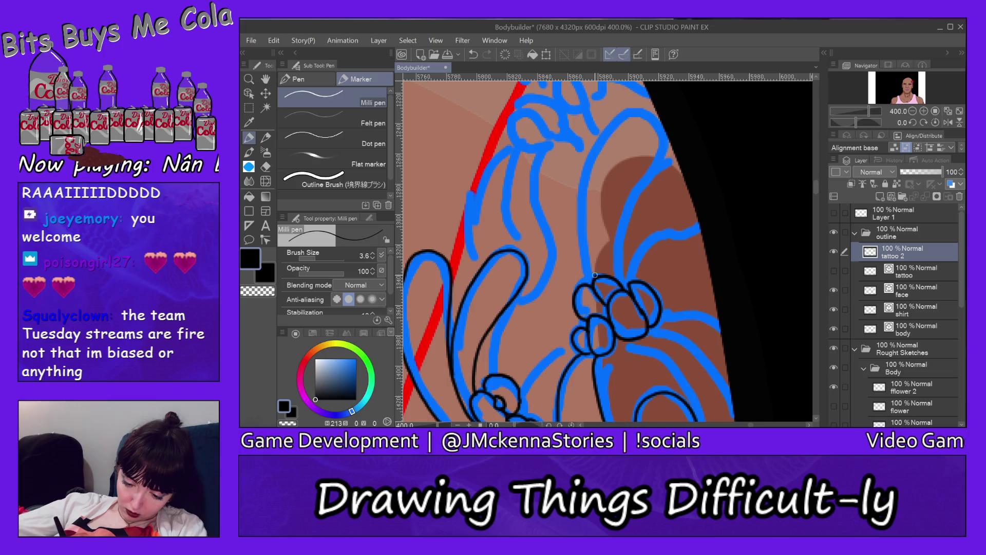
{"action": "mouse_move", "coordinate": [596, 274]}
{"action": "left_mouse_down"}
{"action": "mouse_move", "coordinate": [599, 146]}
{"action": "mouse_move", "coordinate": [660, 156]}
{"action": "mouse_move", "coordinate": [642, 187]}
{"action": "left_mouse_up"}
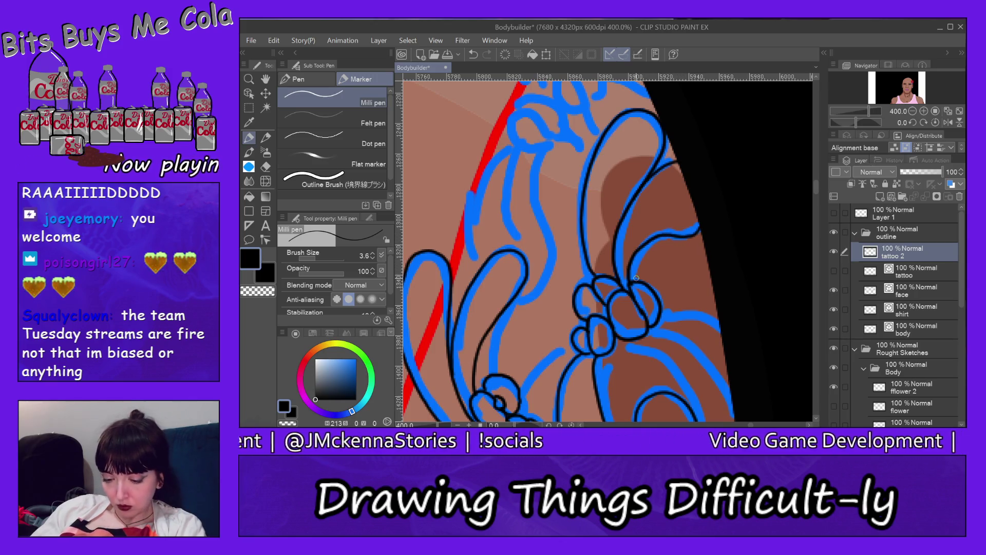
{"action": "left_click_drag", "start_coordinate": [816, 187], "coordinate": [817, 192]}
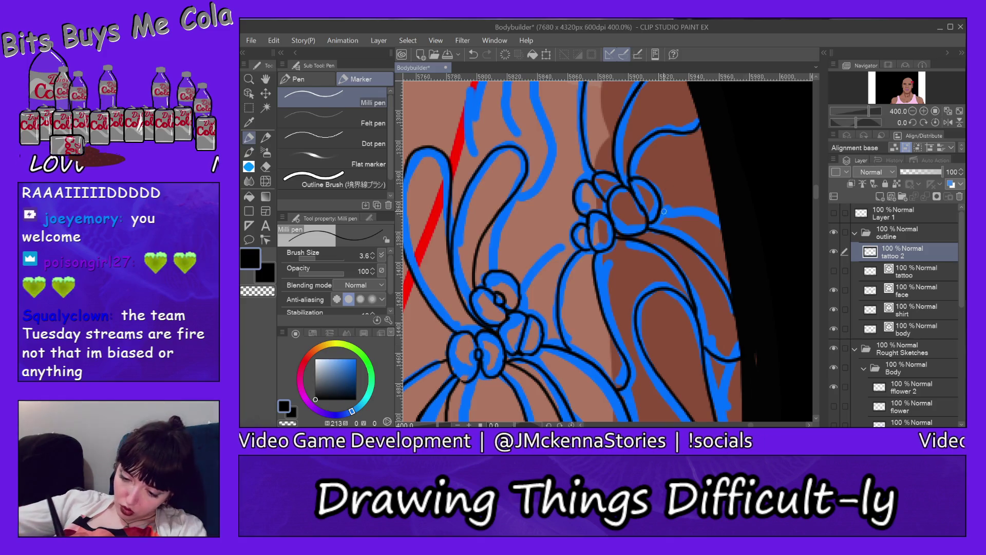
{"action": "left_click_drag", "start_coordinate": [658, 219], "coordinate": [715, 226]}
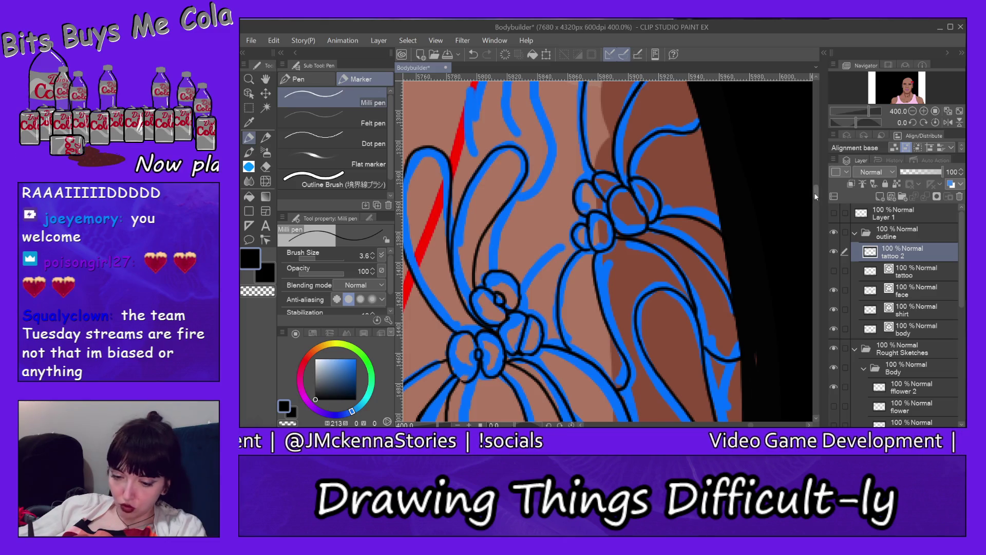
{"action": "left_click_drag", "start_coordinate": [816, 193], "coordinate": [821, 178]}
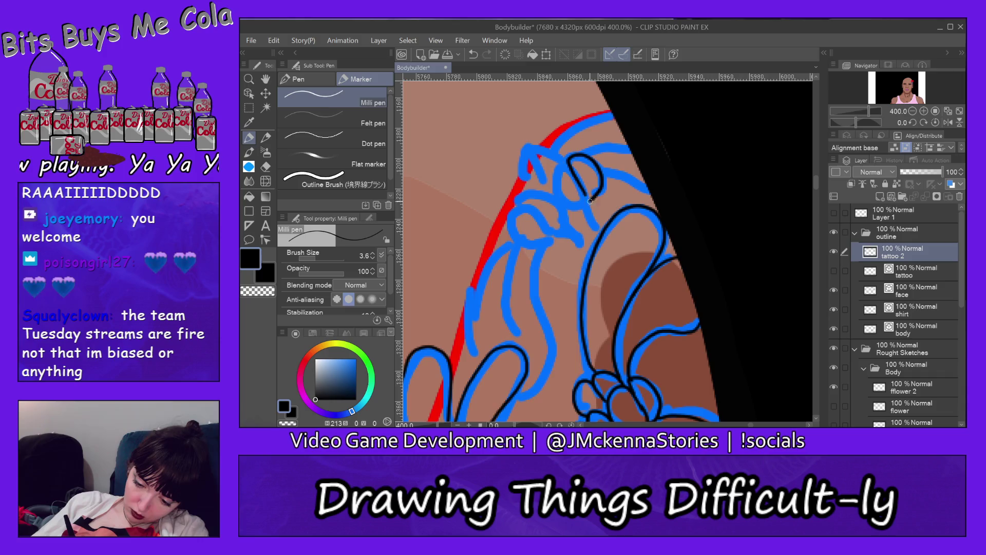
Step: Close the small petal loop near the shoulder and ink the stem lines along the blue sketch
{"action": "left_click_drag", "start_coordinate": [575, 206], "coordinate": [554, 173]}
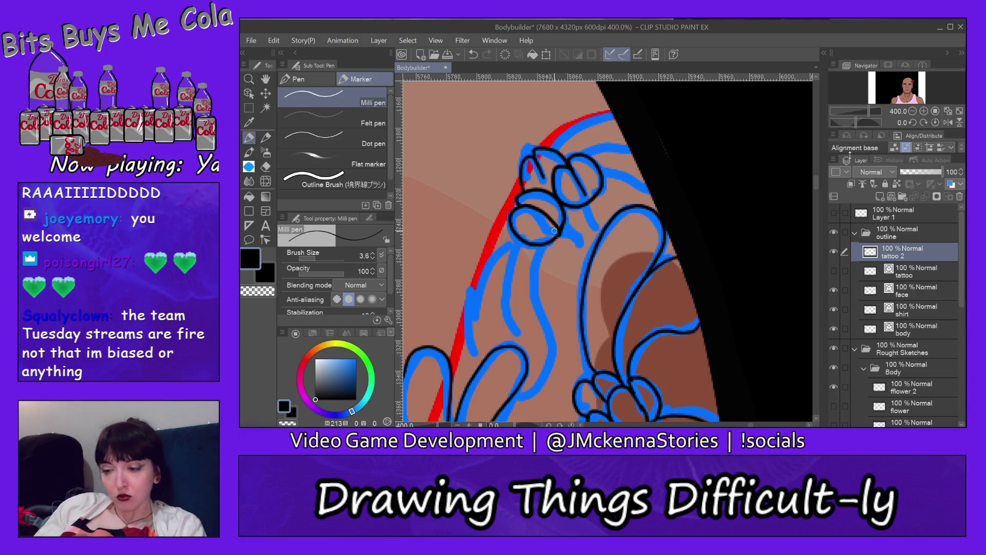
{"action": "left_click_drag", "start_coordinate": [815, 181], "coordinate": [816, 187]}
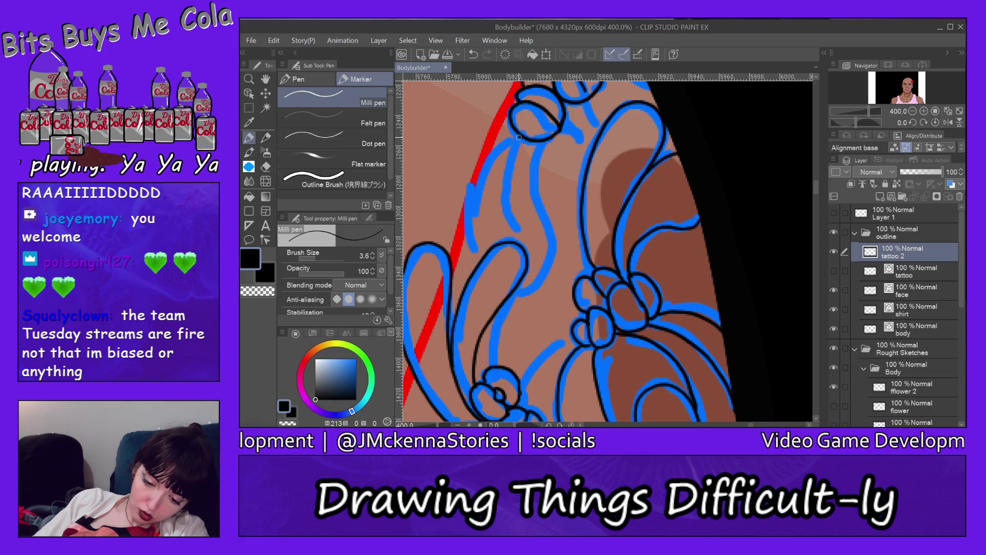
{"action": "left_click_drag", "start_coordinate": [519, 137], "coordinate": [472, 249]}
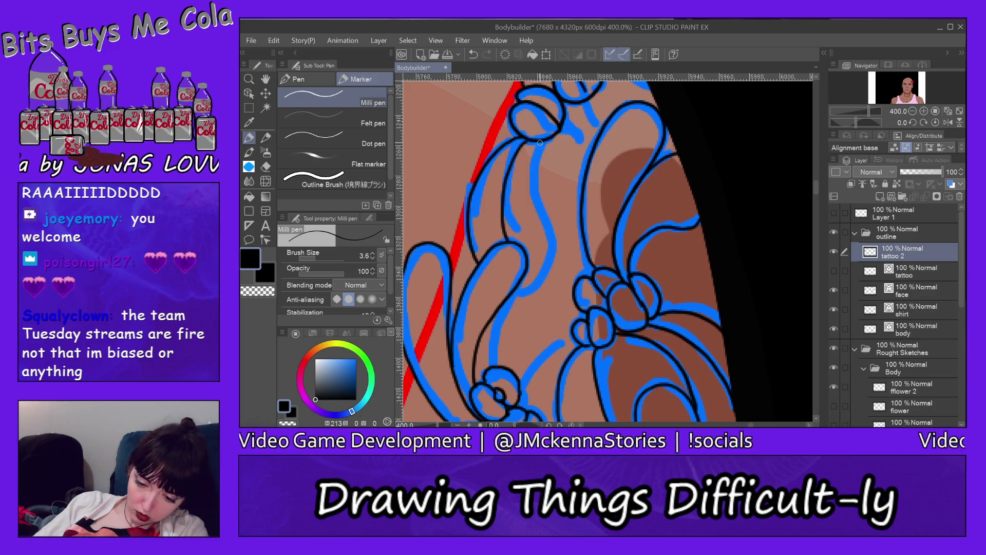
{"action": "left_click_drag", "start_coordinate": [539, 142], "coordinate": [556, 247]}
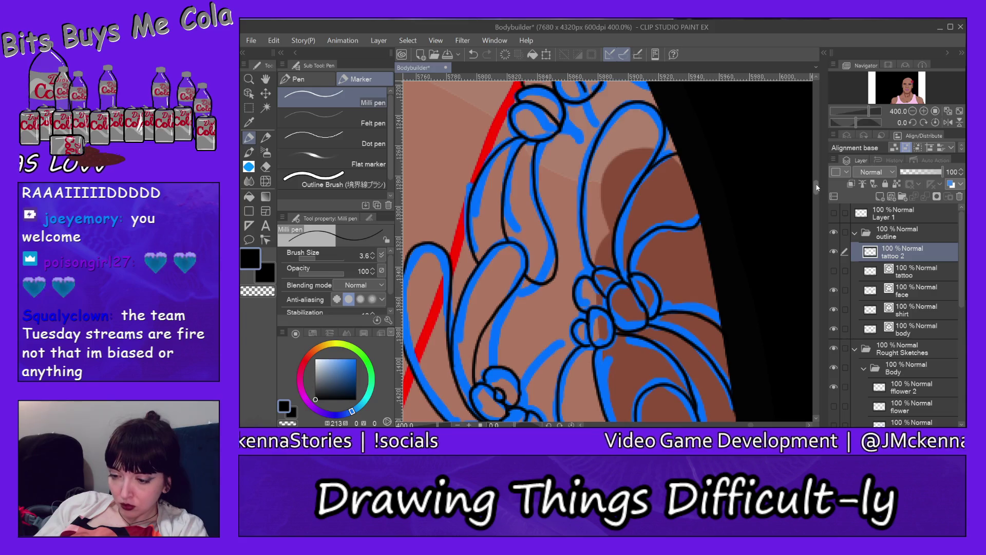
Step: Extend the flower's edge outline and add short strokes to the petal and below the flower
{"action": "scroll", "coordinate": [817, 188], "scroll_direction": "up", "scroll_amount": 3}
{"action": "scroll", "coordinate": [817, 178], "scroll_direction": "up", "scroll_amount": 2}
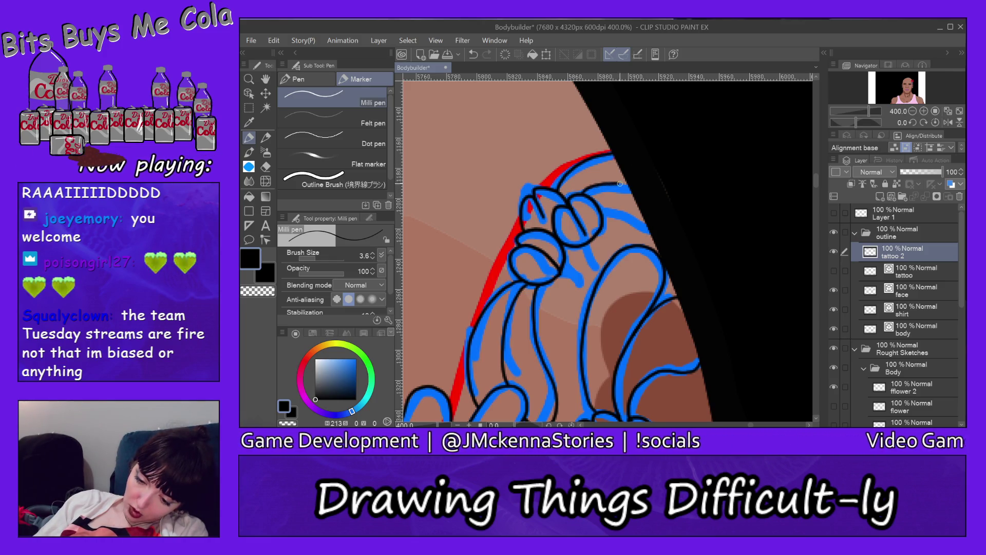
{"action": "left_click_drag", "start_coordinate": [620, 184], "coordinate": [649, 220]}
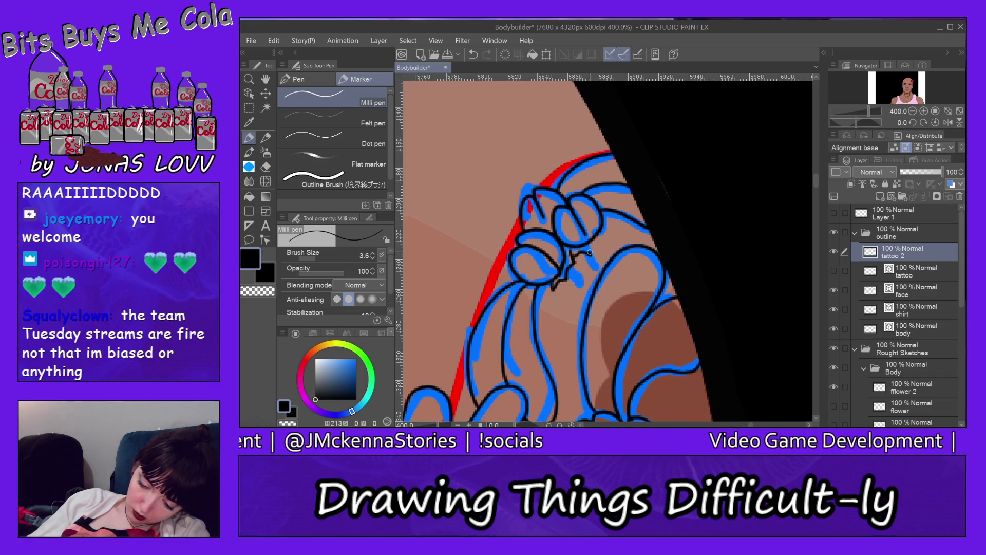
{"action": "left_click_drag", "start_coordinate": [590, 252], "coordinate": [603, 241]}
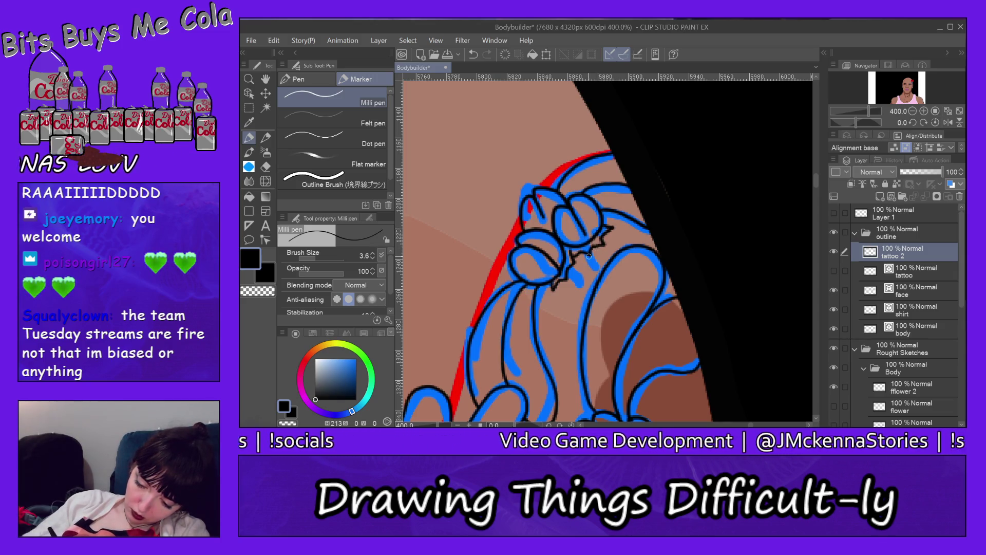
{"action": "left_click_drag", "start_coordinate": [567, 276], "coordinate": [585, 285]}
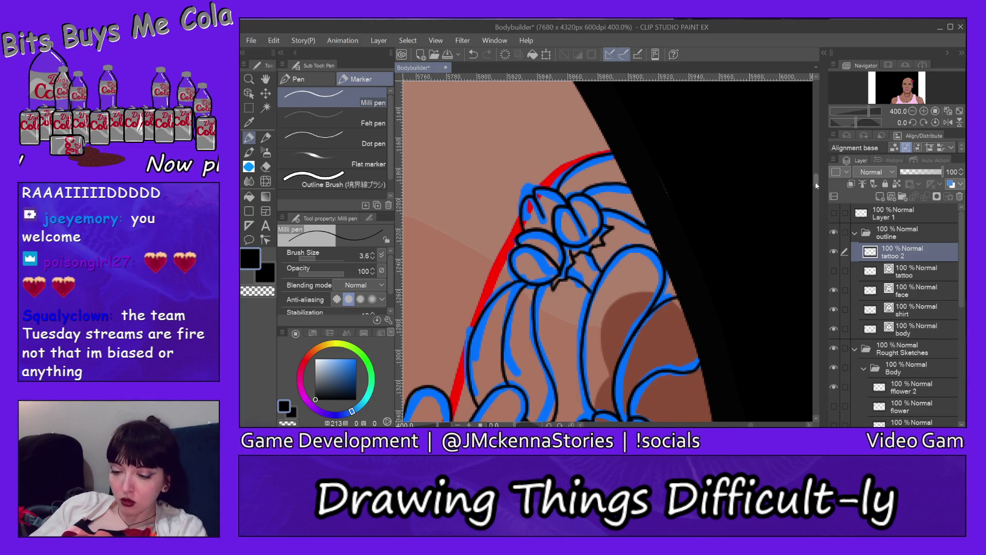
{"action": "left_click_drag", "start_coordinate": [816, 181], "coordinate": [814, 193]}
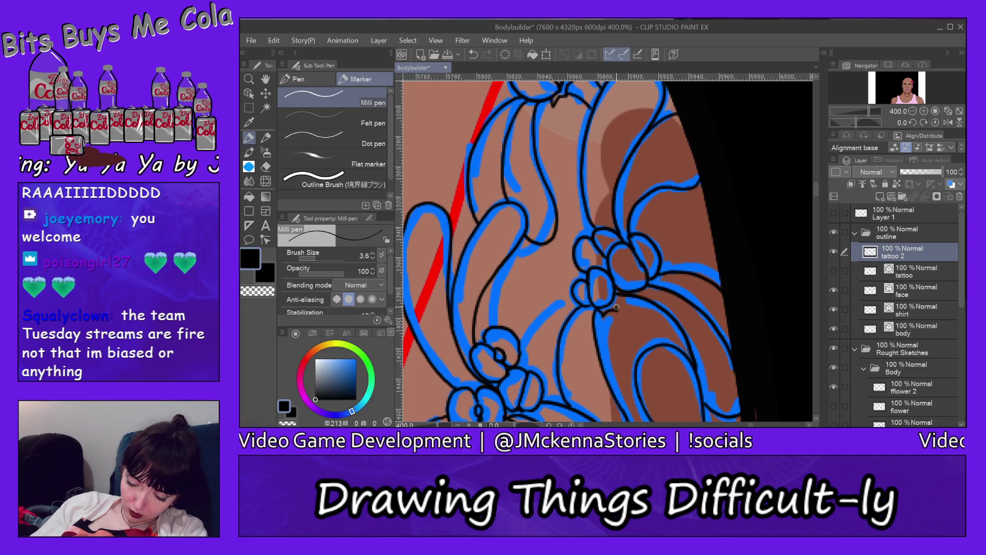
Step: Add a short stroke to smooth the jagged outline near the flower centre, then scroll to check it
{"action": "left_click_drag", "start_coordinate": [624, 300], "coordinate": [619, 290]}
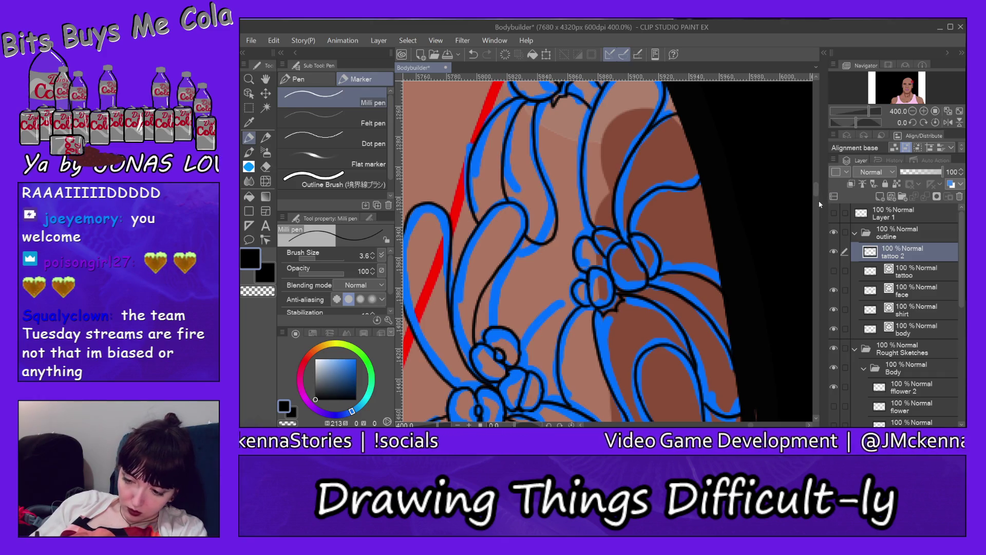
{"action": "left_click_drag", "start_coordinate": [817, 195], "coordinate": [818, 200]}
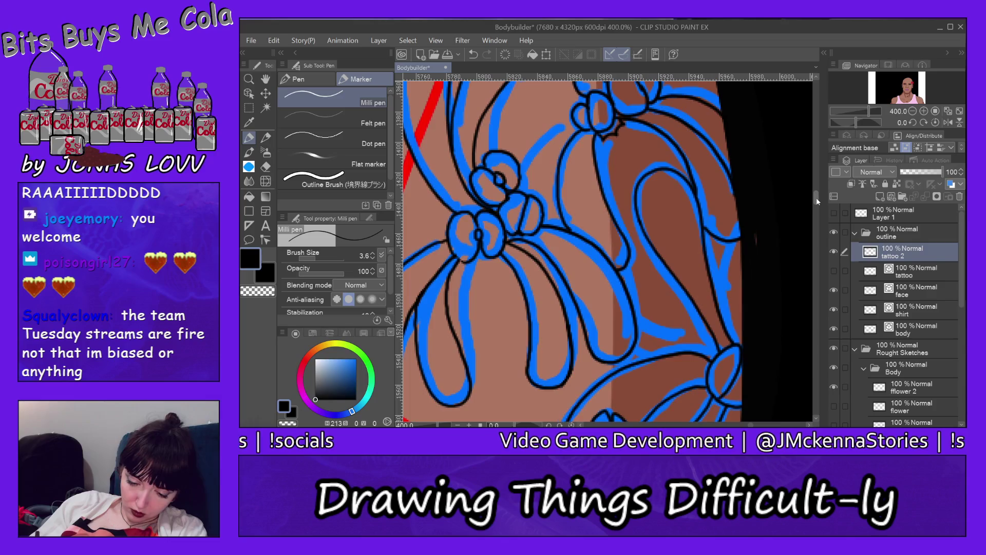
{"action": "left_click_drag", "start_coordinate": [818, 201], "coordinate": [818, 196]}
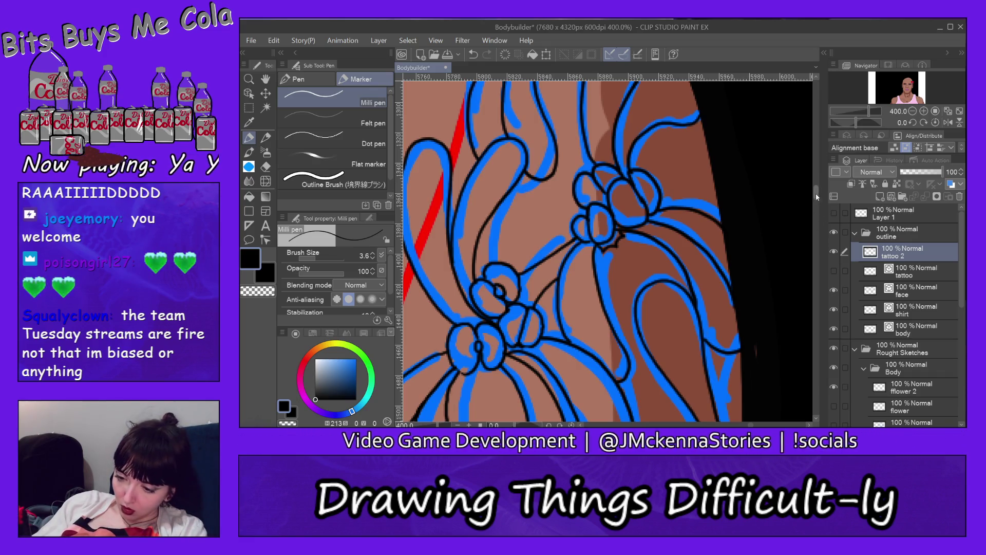
{"action": "left_click_drag", "start_coordinate": [816, 193], "coordinate": [819, 212]}
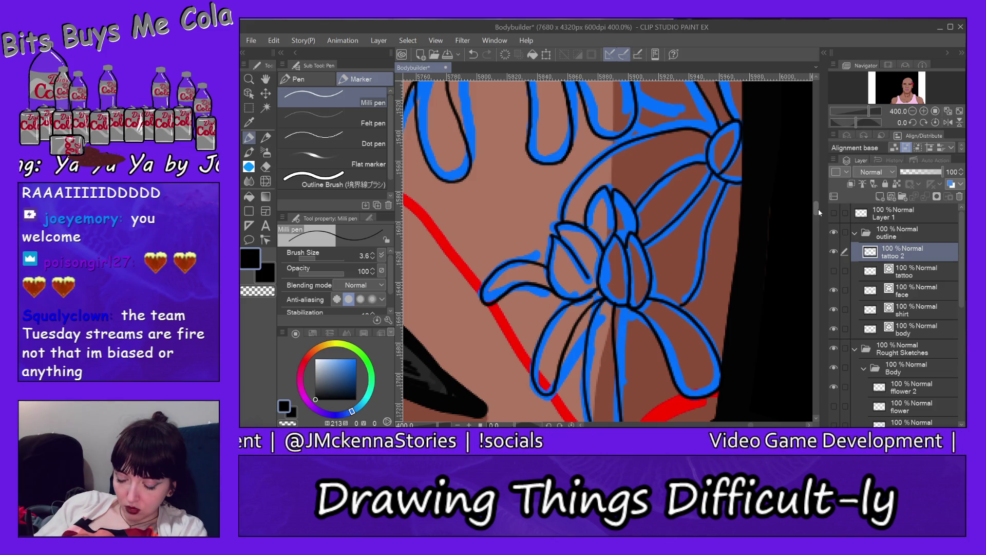
{"action": "left_click_drag", "start_coordinate": [818, 209], "coordinate": [822, 196]}
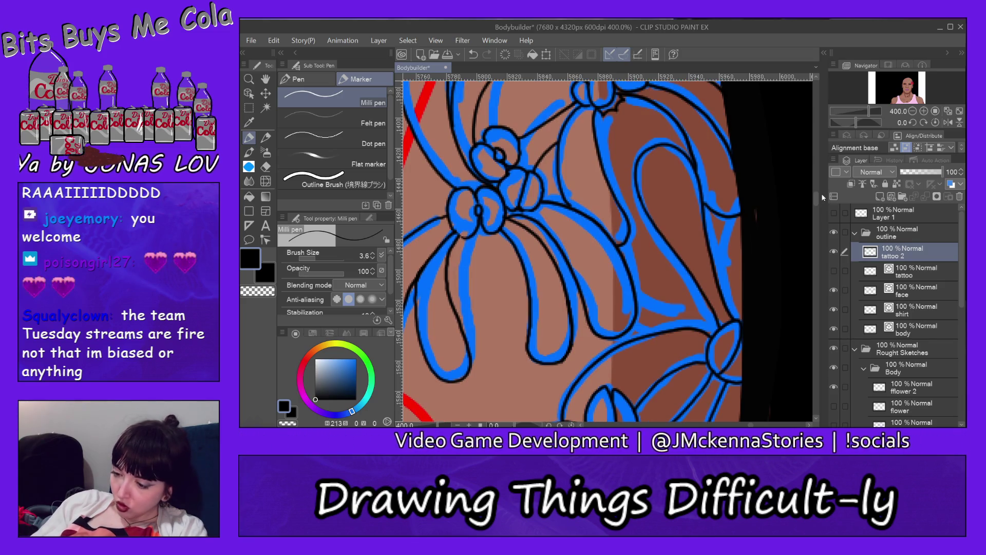
Step: Hide the Rough Sketches folder and add a short dark stroke to the linework
{"action": "left_click", "coordinate": [834, 348]}
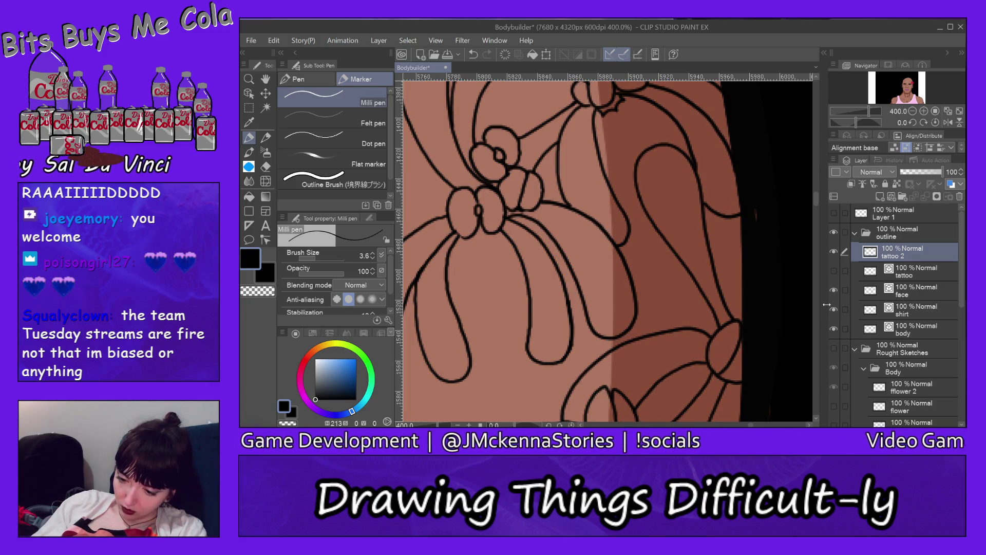
{"action": "left_click_drag", "start_coordinate": [817, 202], "coordinate": [820, 203]}
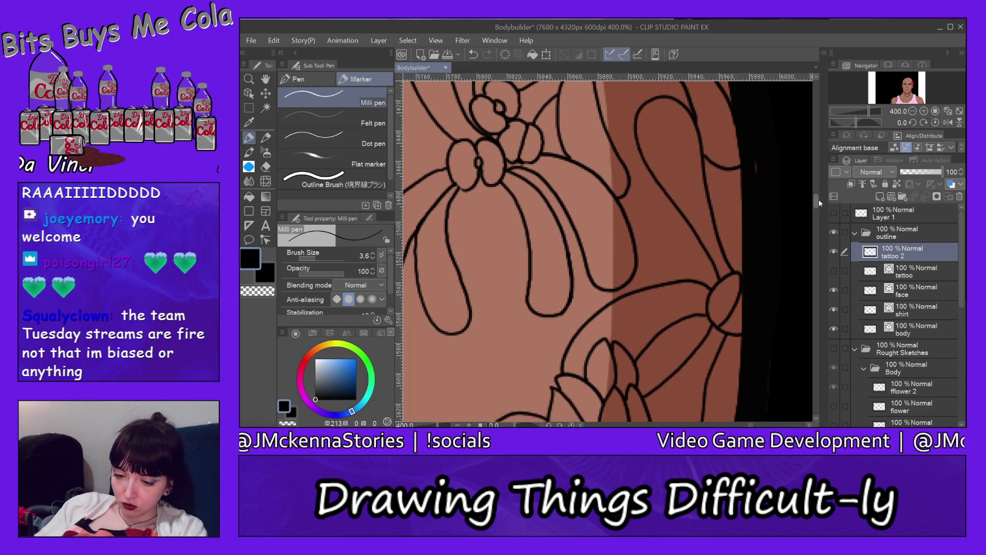
{"action": "left_click_drag", "start_coordinate": [821, 203], "coordinate": [821, 197]}
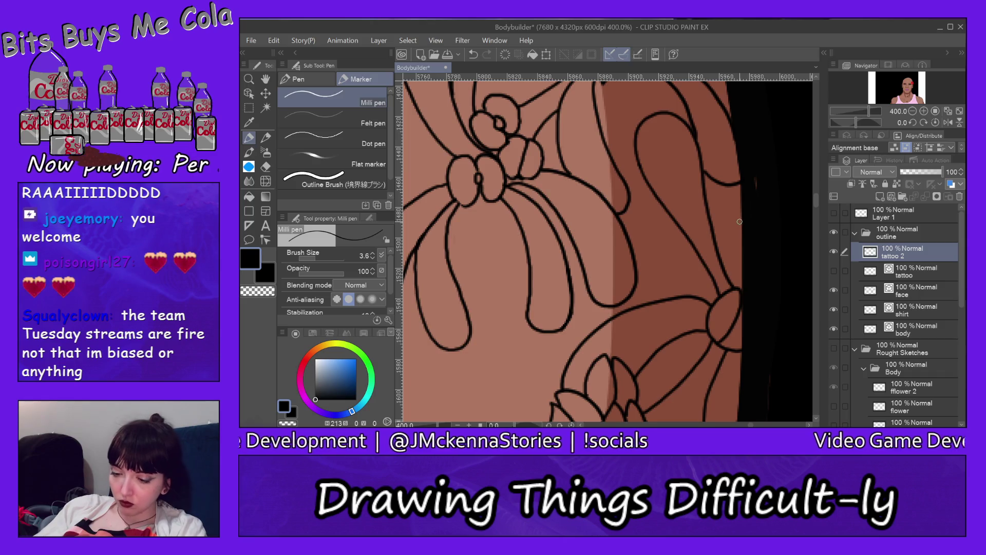
{"action": "left_click_drag", "start_coordinate": [739, 233], "coordinate": [736, 261]}
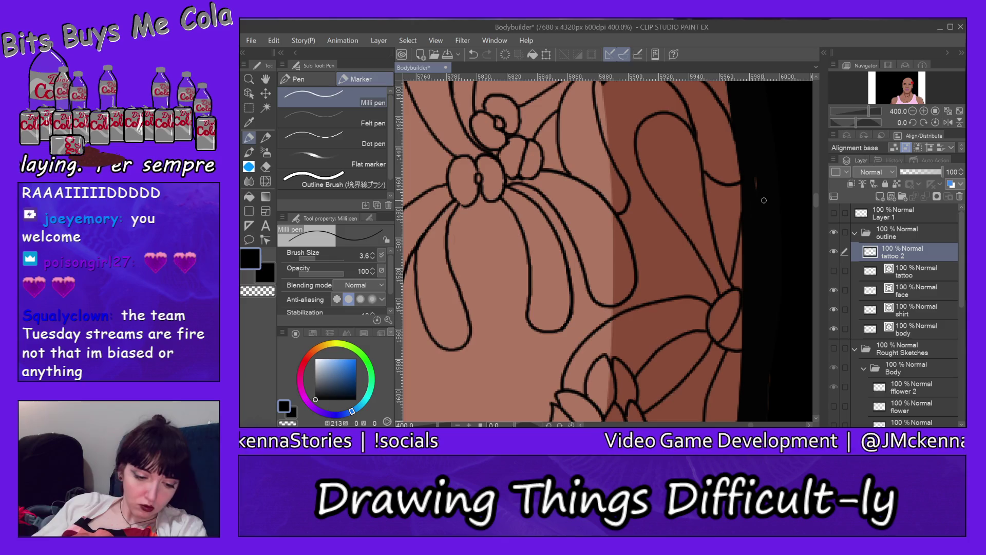
Step: Zoom out to review the whole tattoo, then zoom back in on the flowers and return to the pen
{"action": "left_click", "coordinate": [248, 79]}
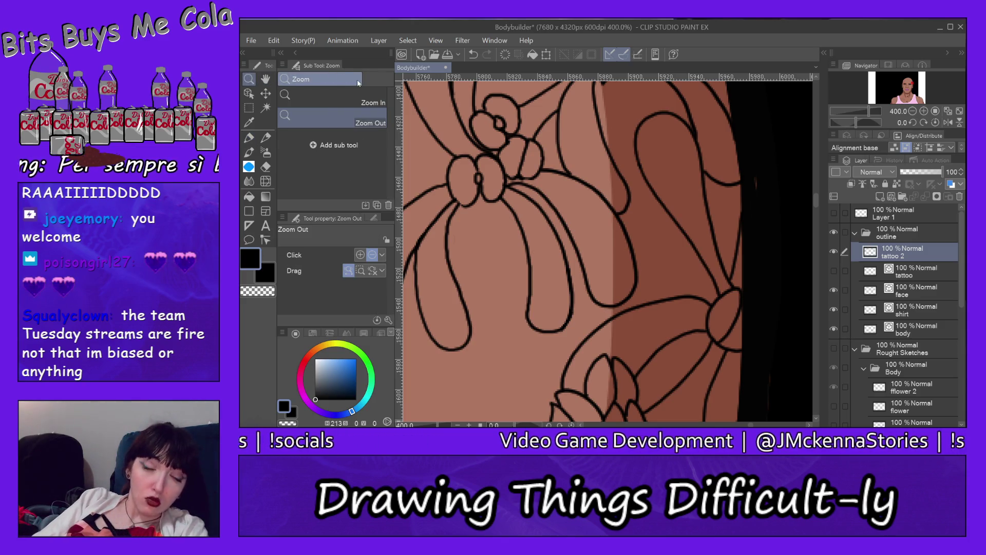
{"action": "left_click", "coordinate": [744, 206]}
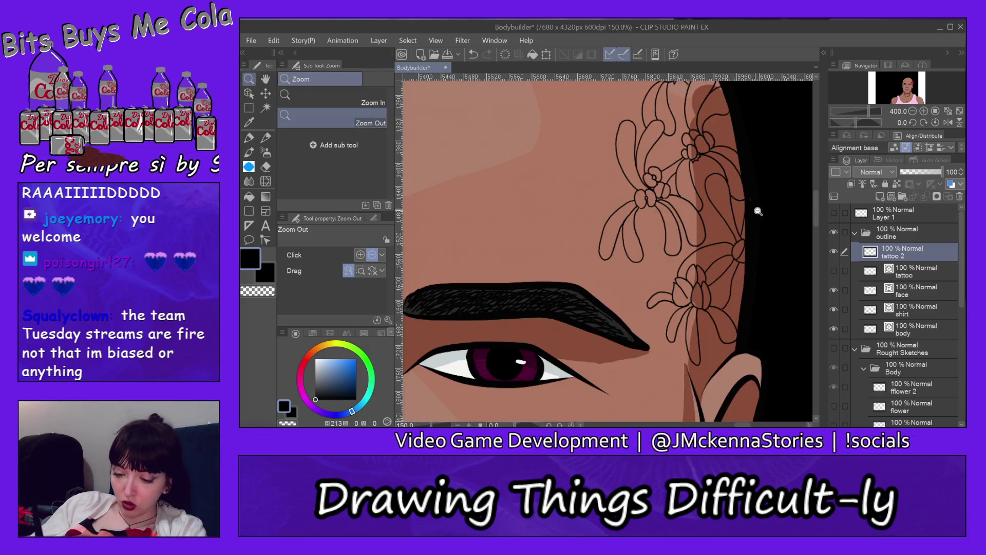
{"action": "left_click_drag", "start_coordinate": [815, 209], "coordinate": [816, 204]}
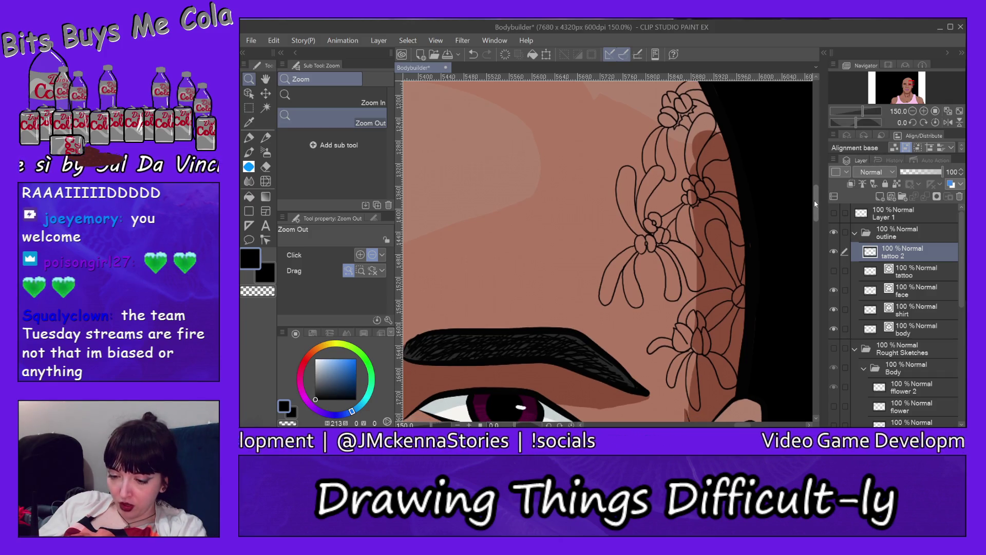
{"action": "left_click_drag", "start_coordinate": [815, 204], "coordinate": [813, 199]}
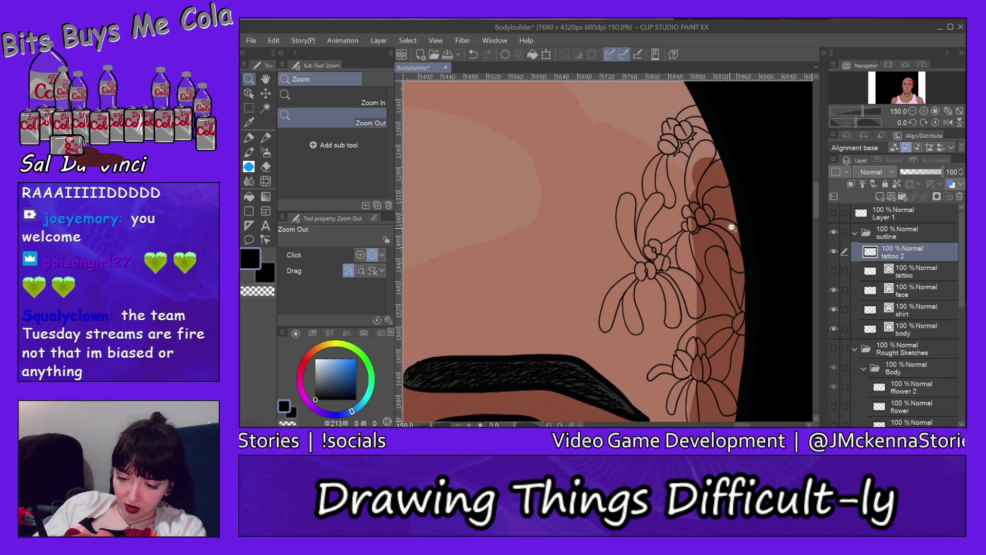
{"action": "left_click", "coordinate": [383, 103]}
{"action": "left_click", "coordinate": [742, 215]}
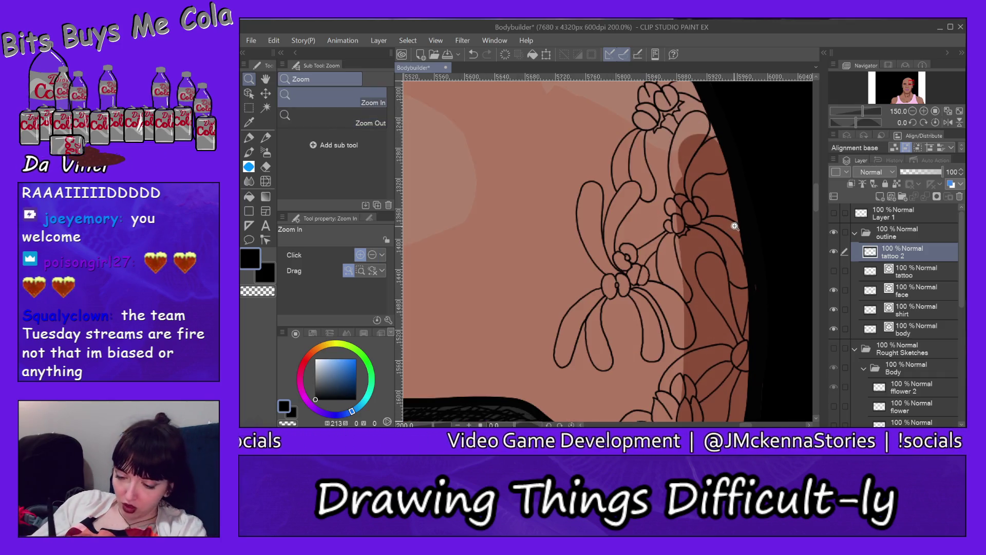
{"action": "left_click", "coordinate": [742, 216]}
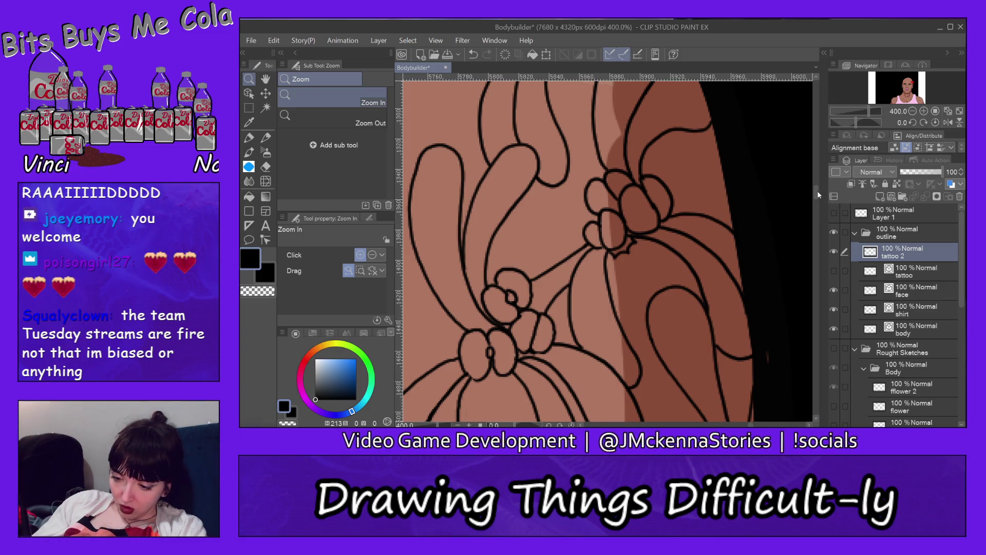
{"action": "scroll", "coordinate": [818, 188], "scroll_direction": "up", "scroll_amount": 3}
{"action": "scroll", "coordinate": [817, 187], "scroll_direction": "down", "scroll_amount": 2}
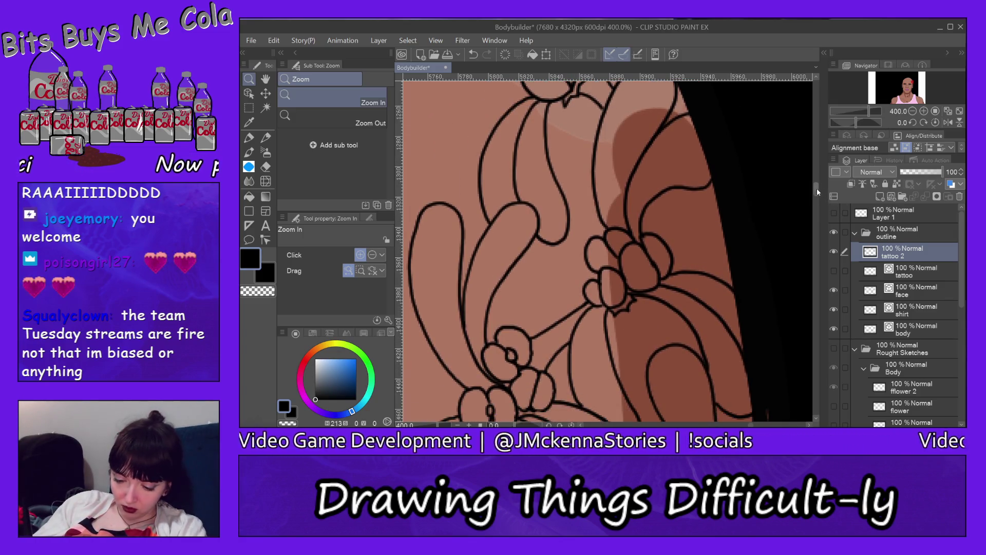
{"action": "key", "text": "p"}
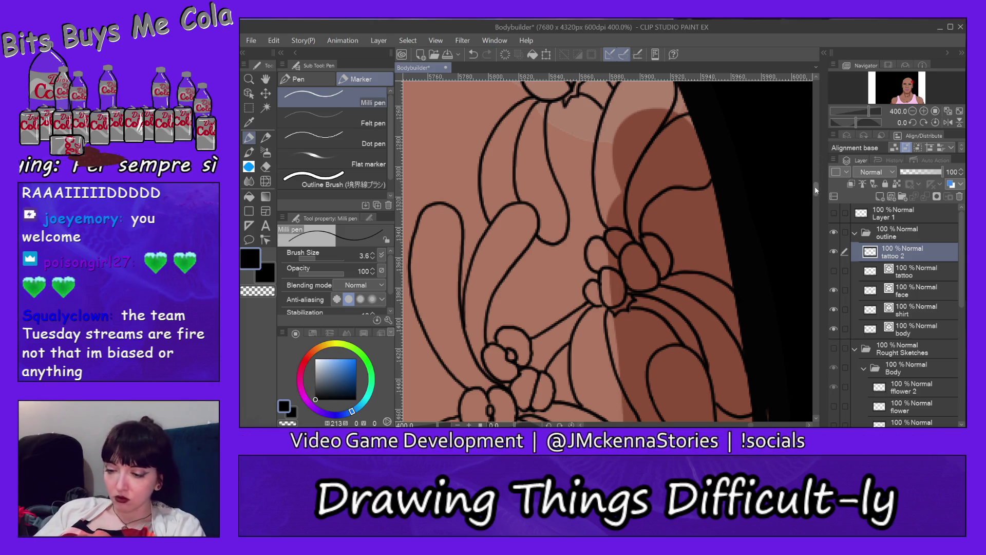
Step: Zoom out again to view the complete inked flower column
{"action": "key", "text": "slash"}
{"action": "left_click", "coordinate": [355, 119]}
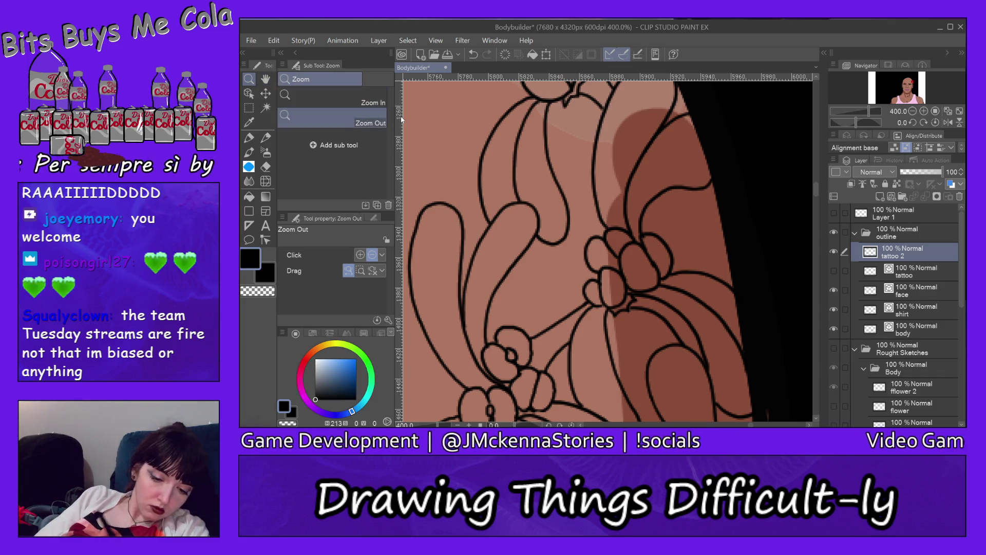
{"action": "left_click", "coordinate": [709, 199]}
{"action": "left_click", "coordinate": [748, 194]}
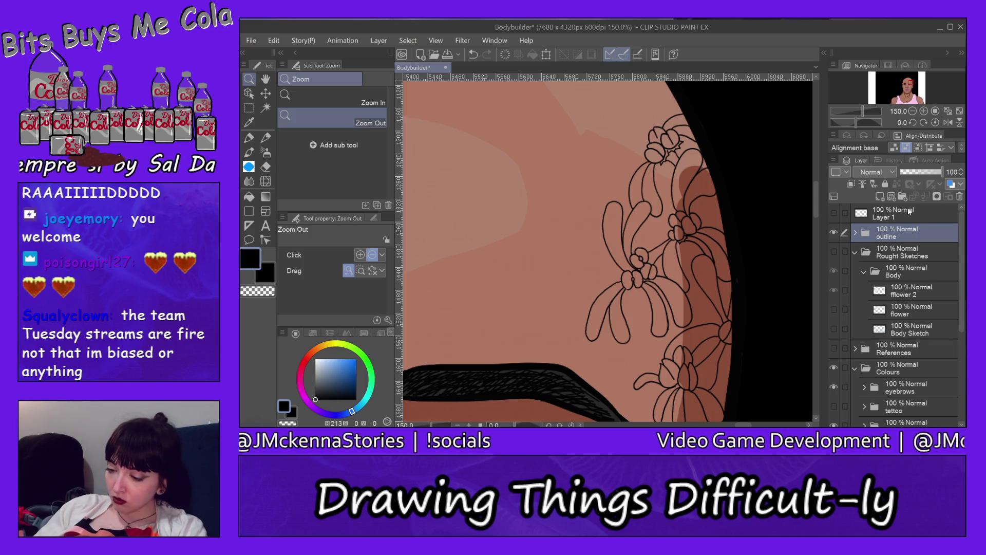
Step: Collapse Rough Sketches, reveal the pink and green tattoo colour layers, and select 'stem base'
{"action": "left_click", "coordinate": [856, 252]}
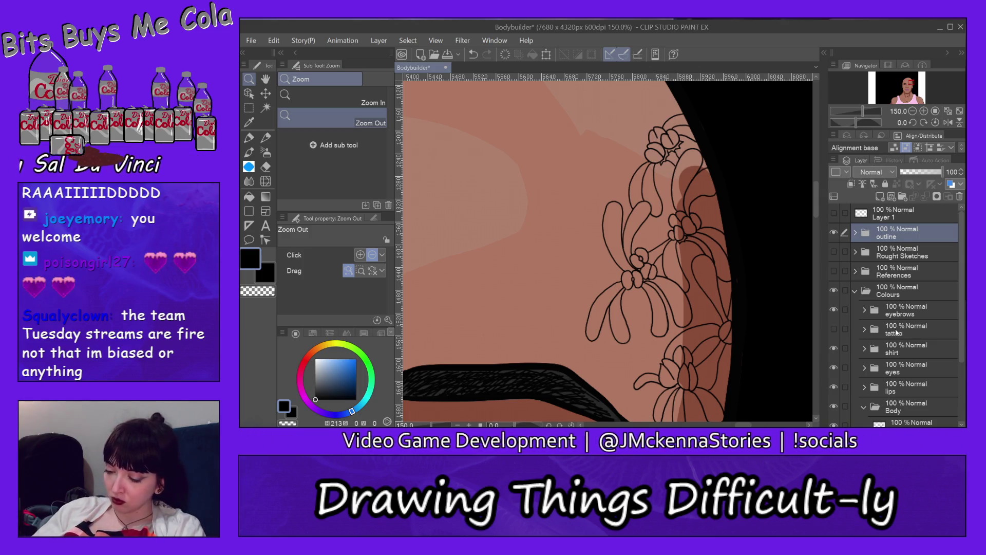
{"action": "left_click", "coordinate": [897, 333]}
{"action": "left_click", "coordinate": [864, 331]}
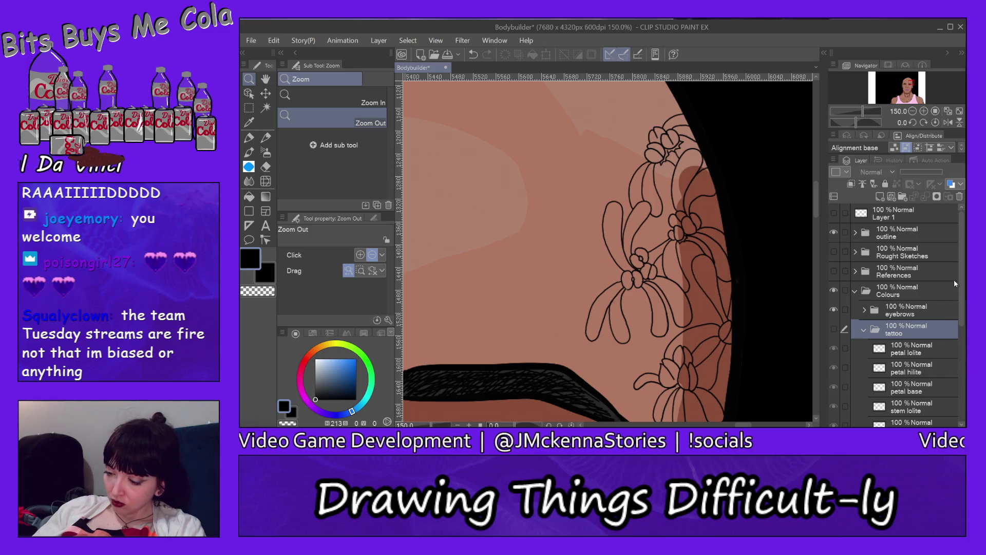
{"action": "scroll", "coordinate": [942, 285], "scroll_direction": "down", "scroll_amount": 3}
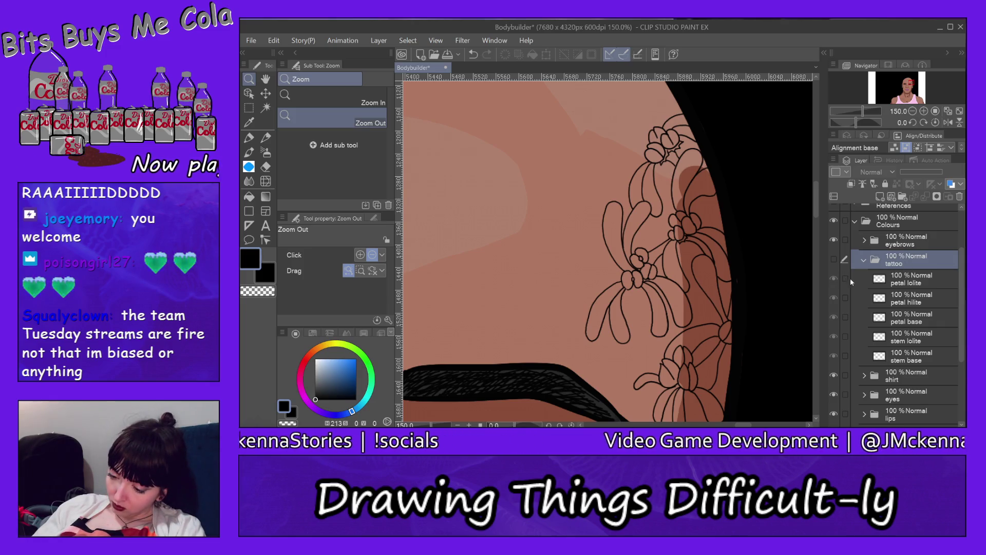
{"action": "left_click", "coordinate": [835, 260]}
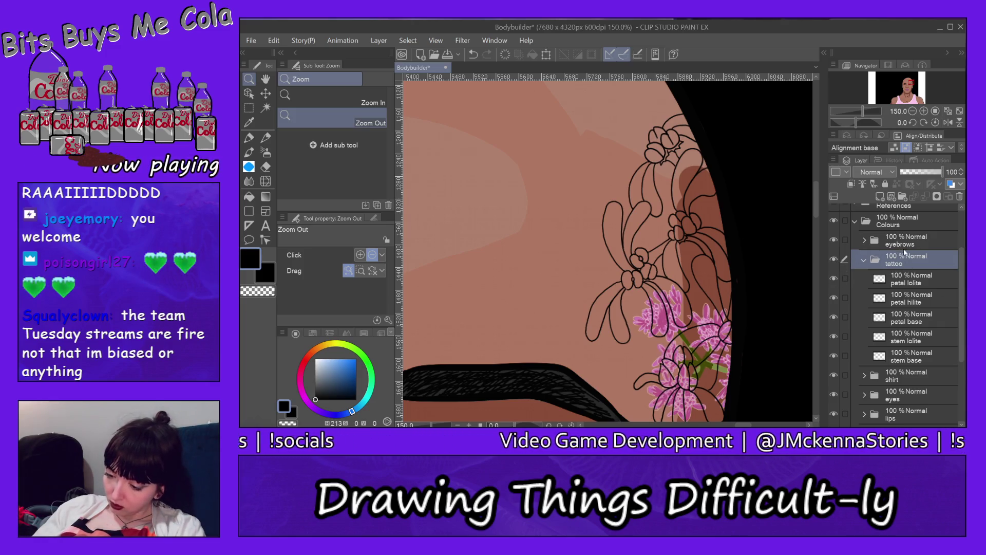
{"action": "scroll", "coordinate": [925, 309], "scroll_direction": "down", "scroll_amount": 2}
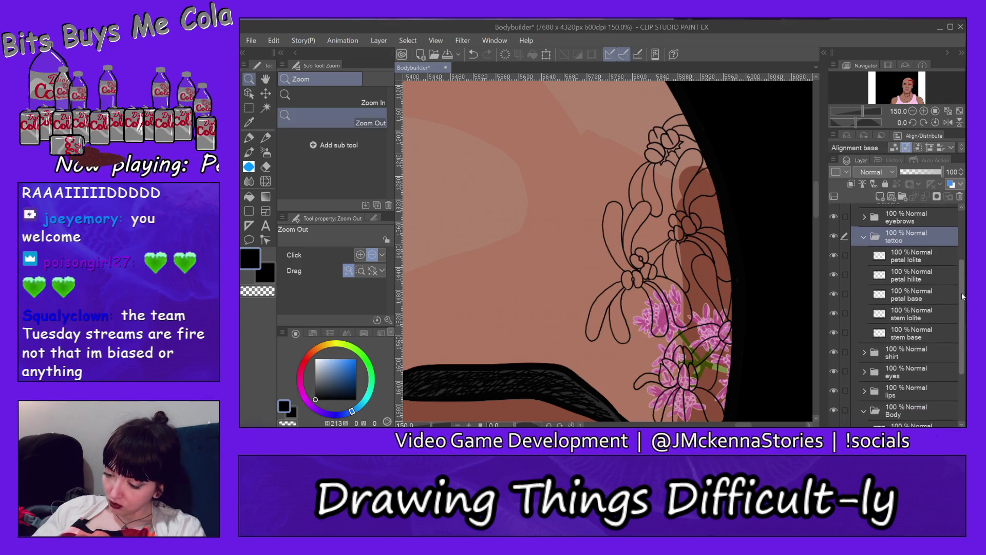
{"action": "left_click", "coordinate": [918, 332]}
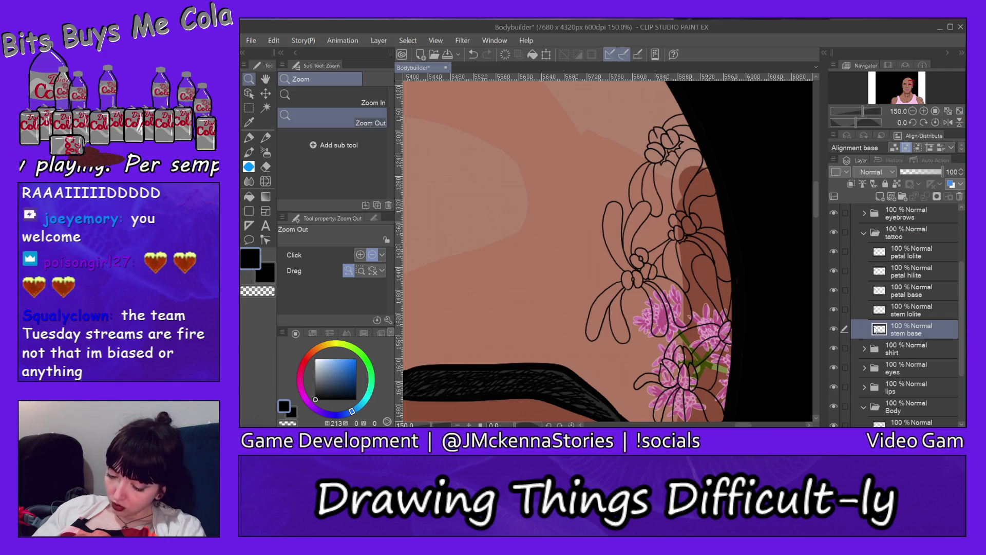
{"action": "scroll", "coordinate": [817, 212], "scroll_direction": "down", "scroll_amount": 3}
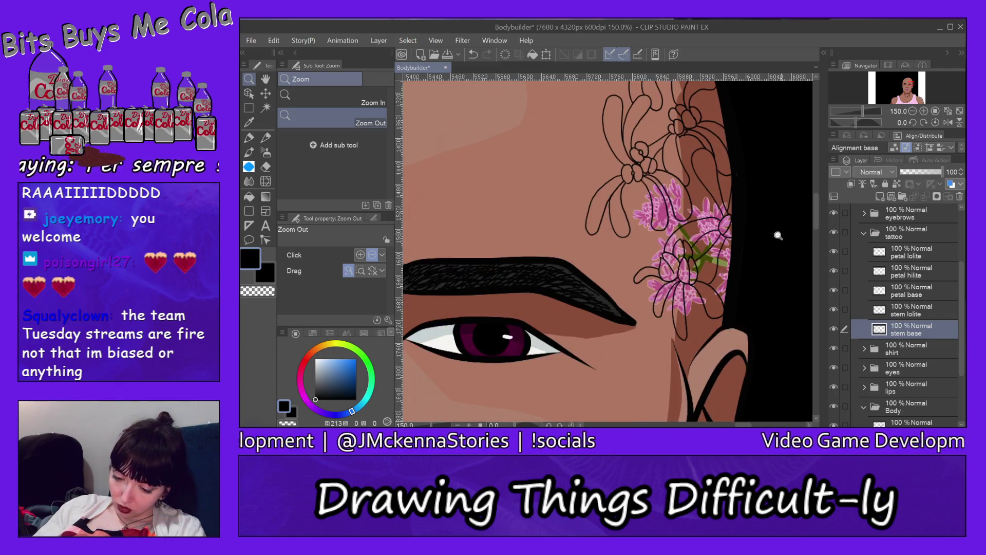
Step: Zoom in to 400% on the flower tattoo
{"action": "key", "text": "alt"}
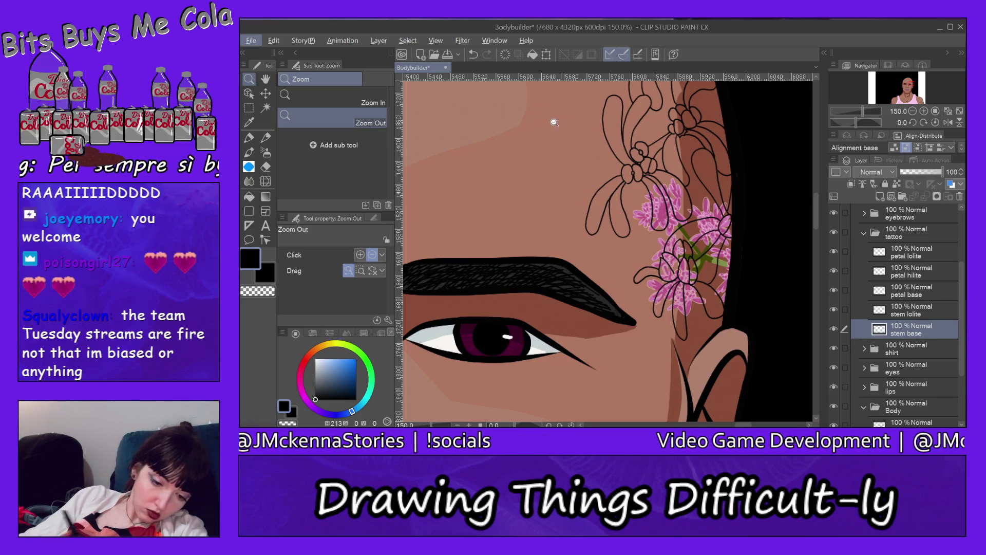
{"action": "key", "text": "alt"}
{"action": "left_click", "coordinate": [725, 229]}
{"action": "left_click", "coordinate": [723, 257]}
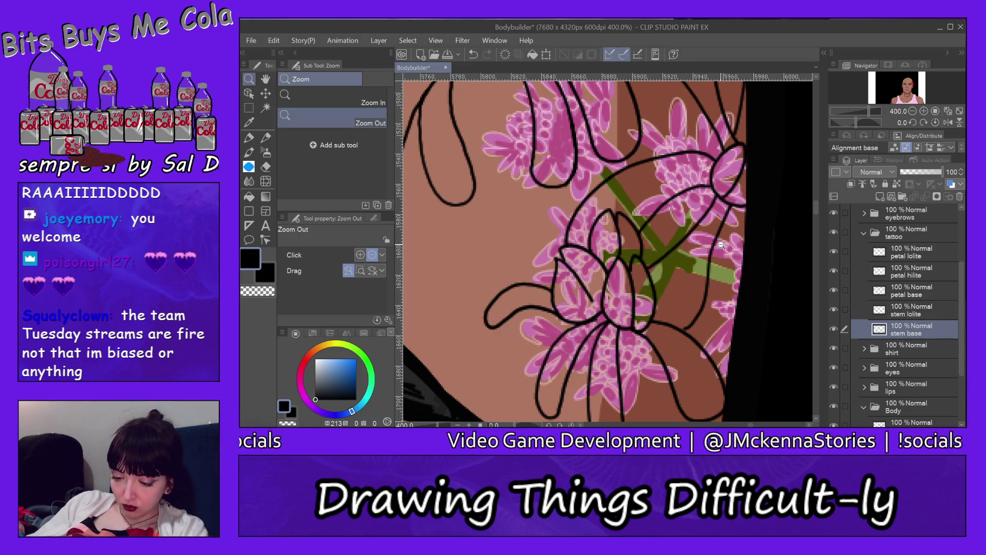
Step: Eyedrop the olive stem green and paint the stem extending down-right from the flower
{"action": "key", "text": "p"}
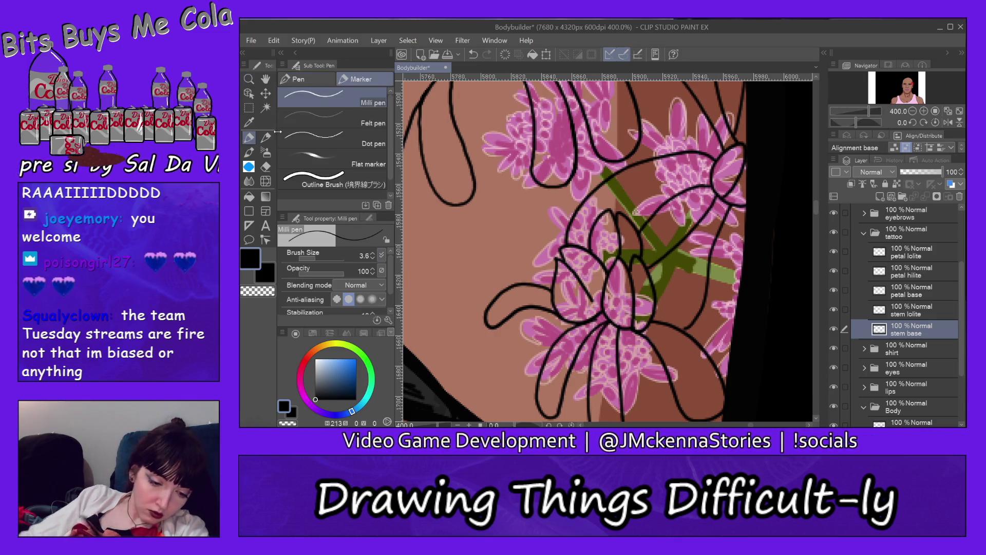
{"action": "left_click", "coordinate": [726, 264], "text": "alt"}
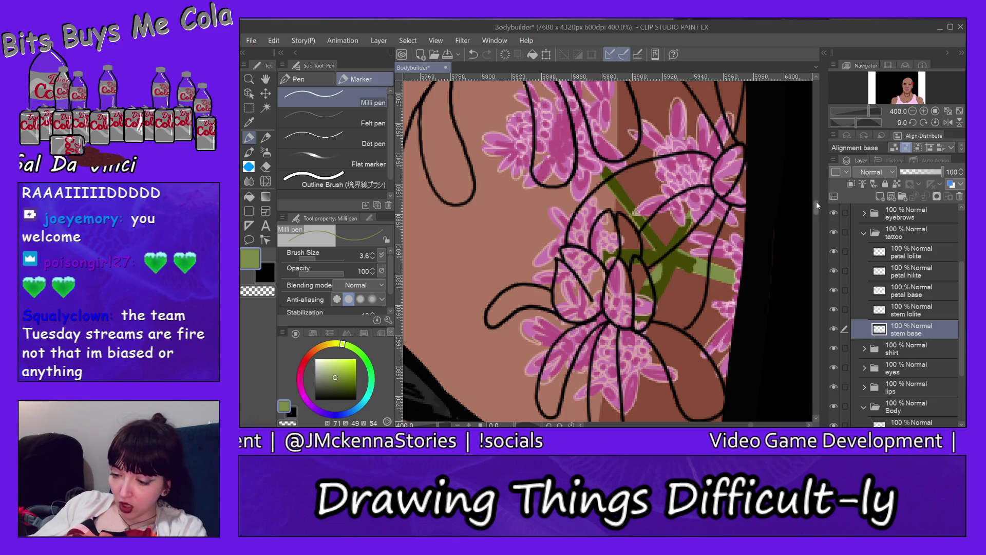
{"action": "left_click_drag", "start_coordinate": [817, 205], "coordinate": [815, 184]}
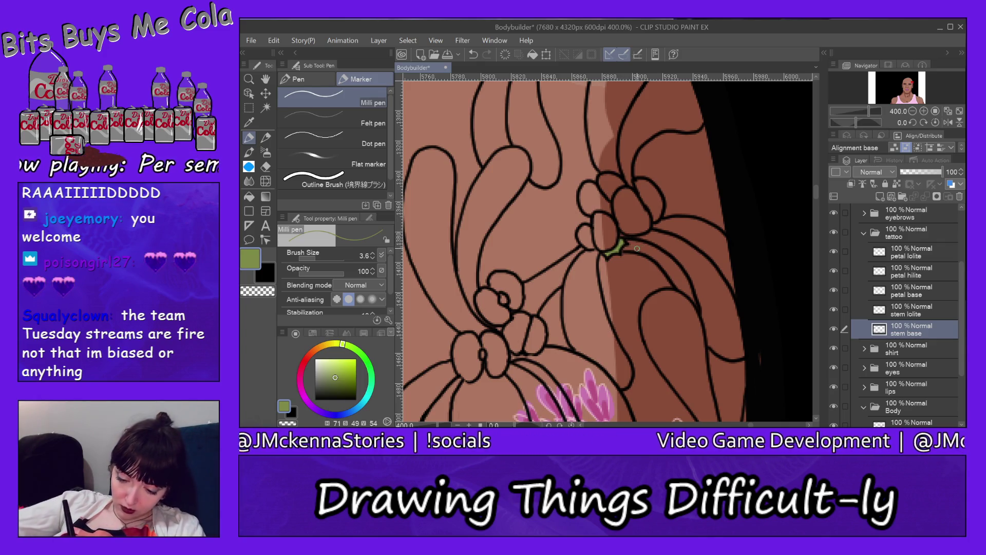
{"action": "left_click_drag", "start_coordinate": [622, 247], "coordinate": [645, 248]}
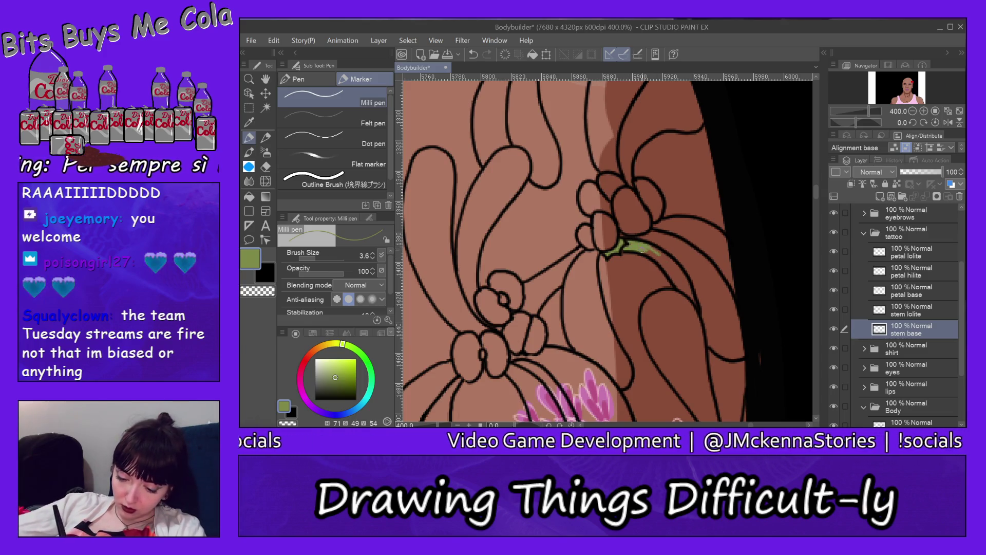
{"action": "left_click_drag", "start_coordinate": [660, 264], "coordinate": [678, 271]}
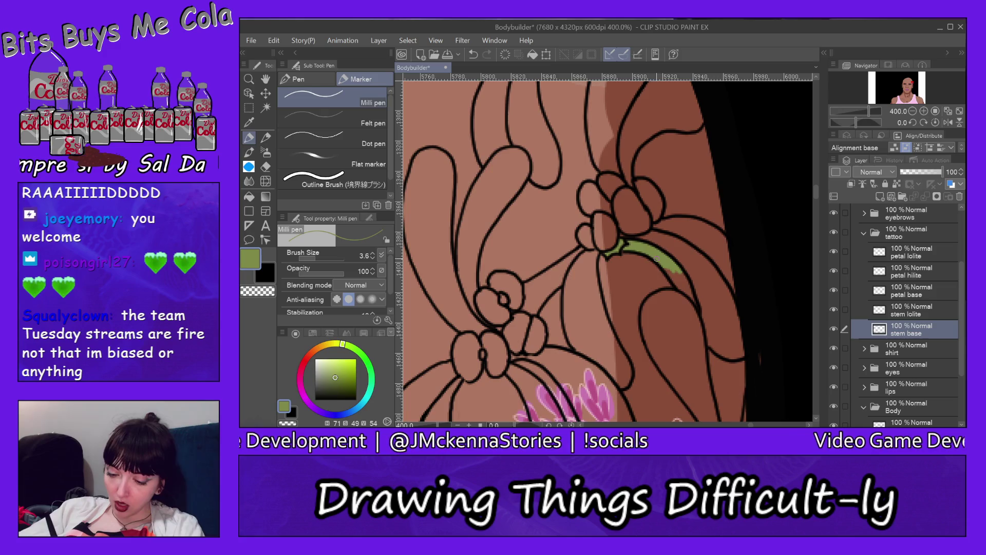
{"action": "left_click_drag", "start_coordinate": [668, 271], "coordinate": [696, 303]}
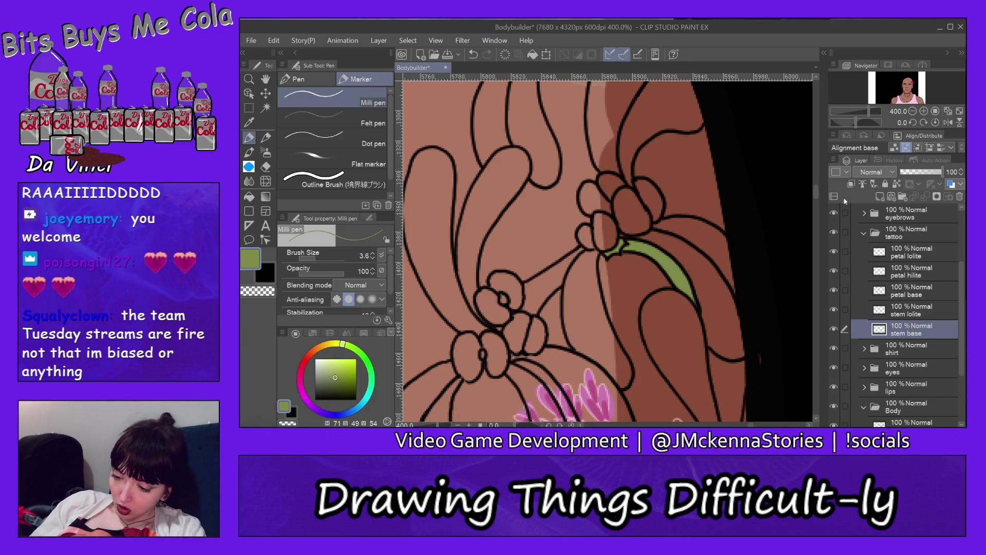
Step: Paint a small green calyx at the top bud's base, under its petals
{"action": "left_click_drag", "start_coordinate": [817, 198], "coordinate": [820, 171]}
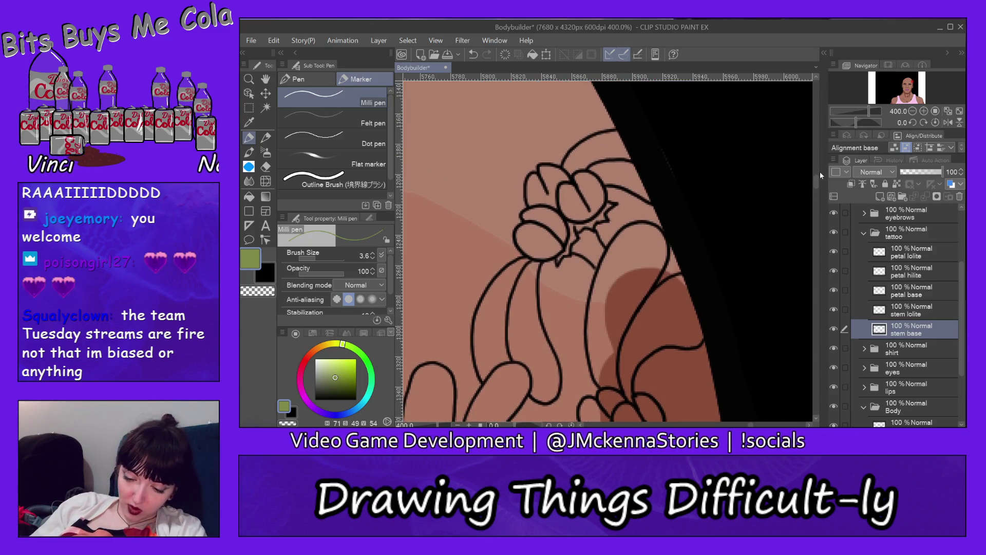
{"action": "left_click_drag", "start_coordinate": [557, 262], "coordinate": [568, 254]}
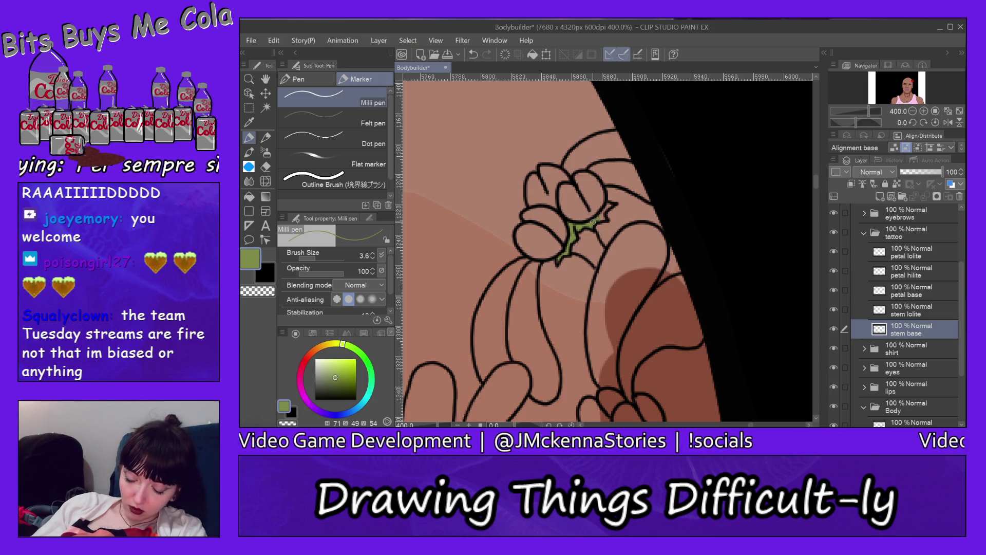
{"action": "left_click_drag", "start_coordinate": [592, 226], "coordinate": [606, 218]}
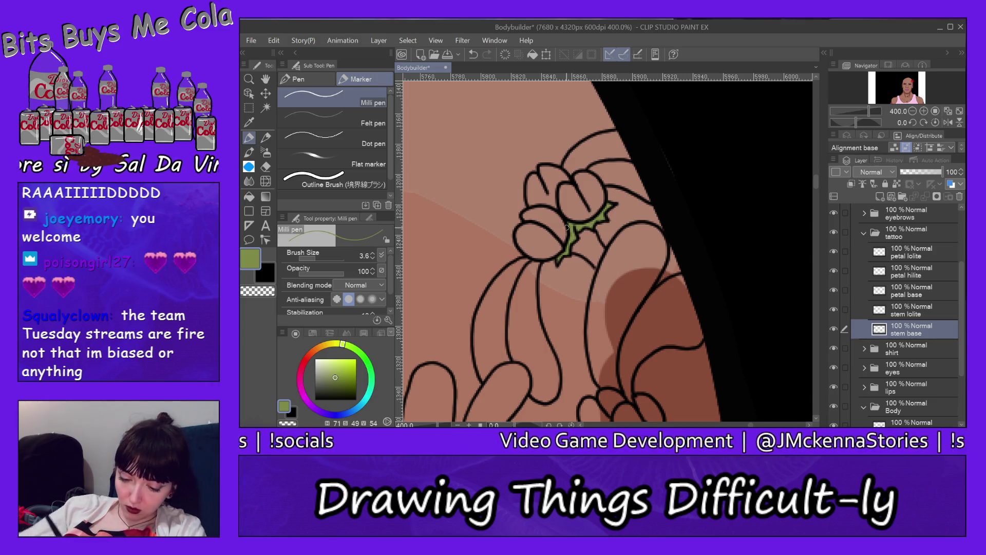
{"action": "mouse_move", "coordinate": [587, 254]}
{"action": "left_mouse_down"}
{"action": "mouse_move", "coordinate": [573, 250]}
{"action": "mouse_move", "coordinate": [586, 248]}
{"action": "mouse_move", "coordinate": [586, 229]}
{"action": "mouse_move", "coordinate": [599, 245]}
{"action": "left_mouse_up"}
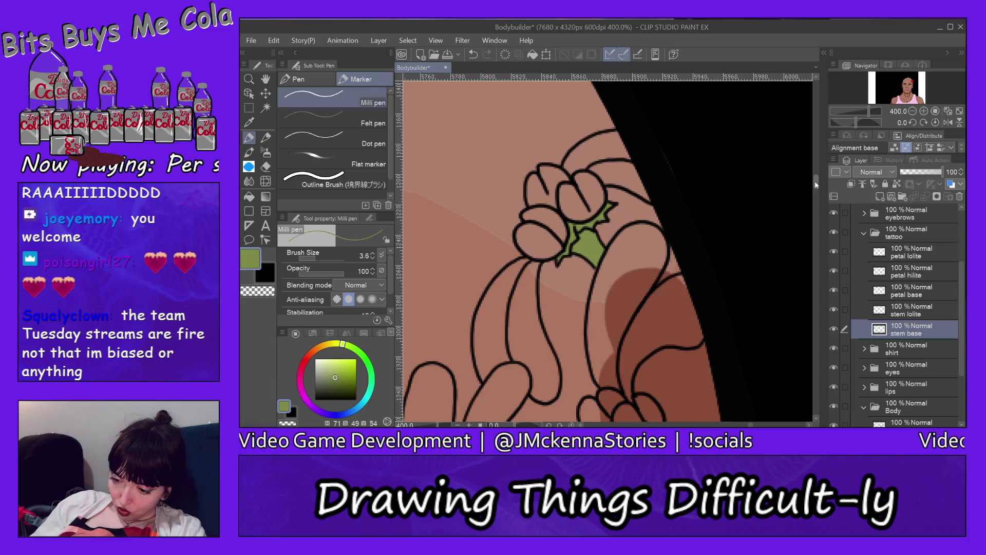
Step: Fill the olive green stem upward to the middle flower
{"action": "scroll", "coordinate": [816, 207], "scroll_direction": "down", "scroll_amount": 5}
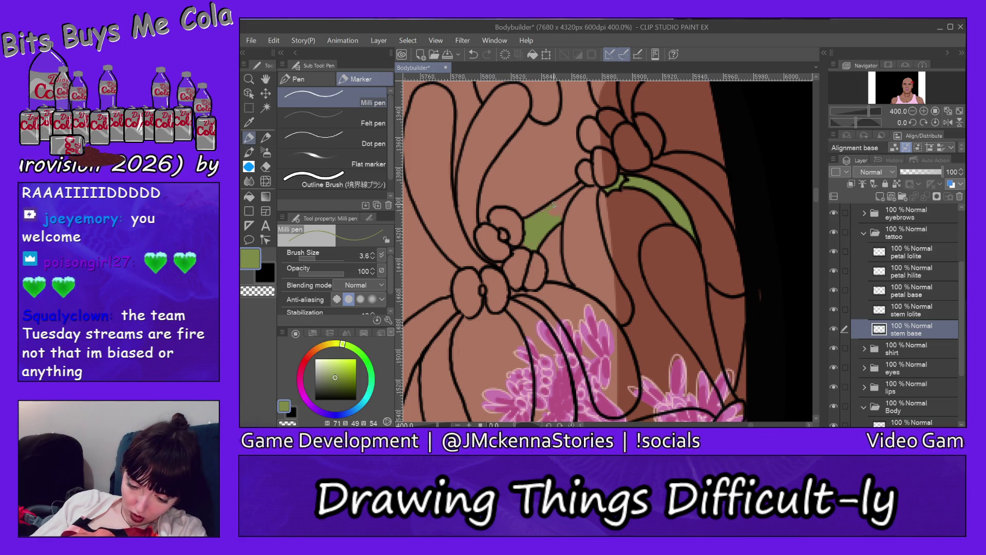
{"action": "left_click_drag", "start_coordinate": [547, 207], "coordinate": [580, 186]}
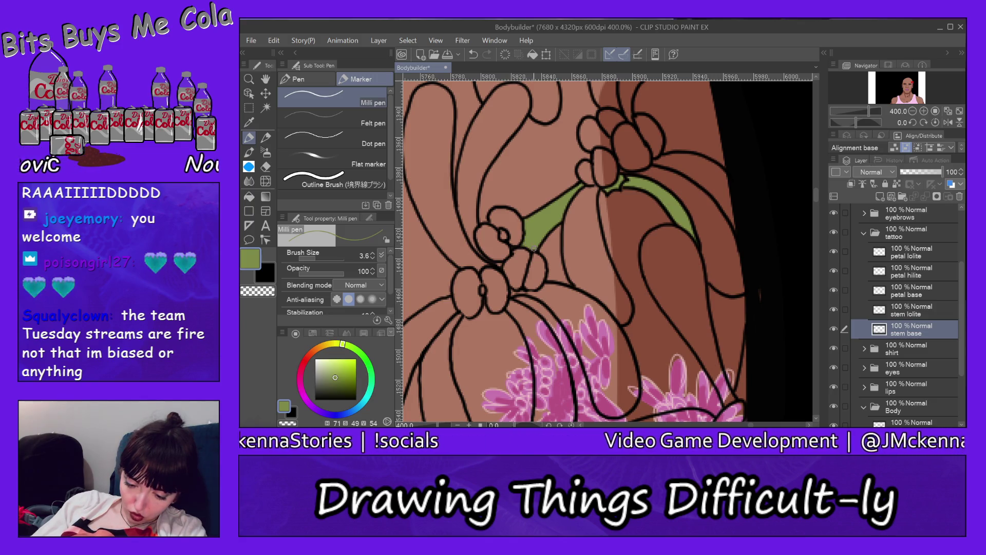
{"action": "mouse_move", "coordinate": [817, 194]}
{"action": "left_mouse_down"}
{"action": "mouse_move", "coordinate": [818, 213]}
{"action": "mouse_move", "coordinate": [821, 199]}
{"action": "left_mouse_up"}
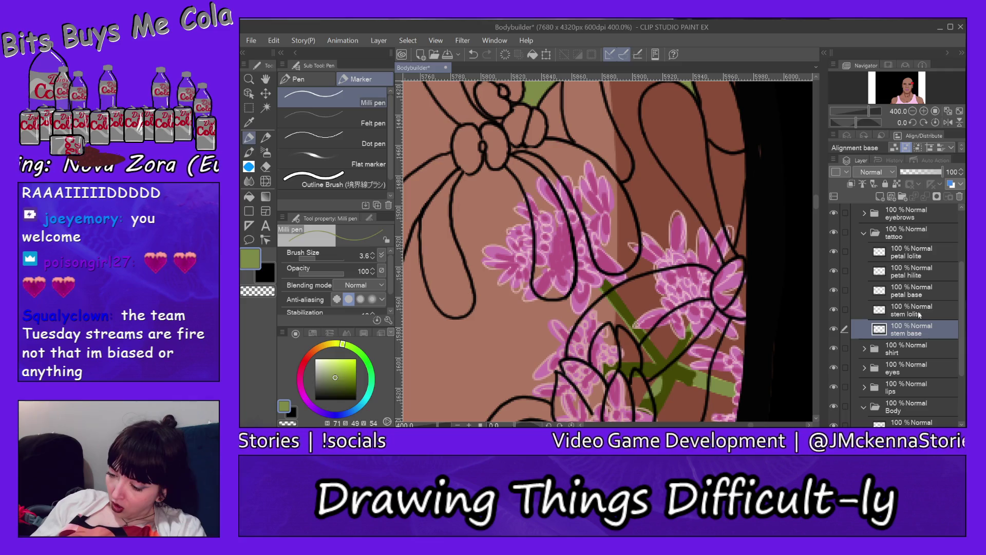
Step: On 'stem lolite', pick a darker olive and shade along the stems' left and right edges
{"action": "left_click", "coordinate": [921, 312]}
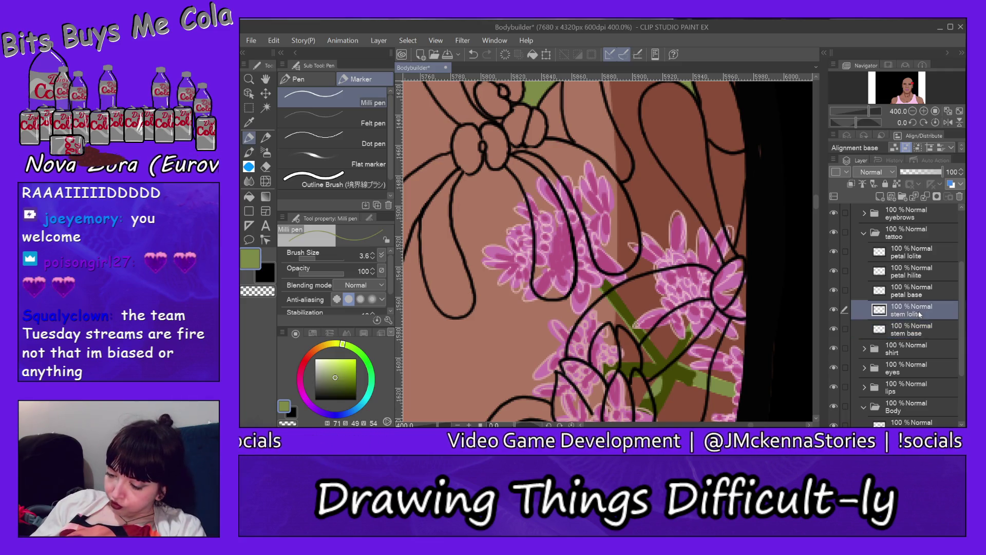
{"action": "left_click", "coordinate": [676, 374], "text": "alt"}
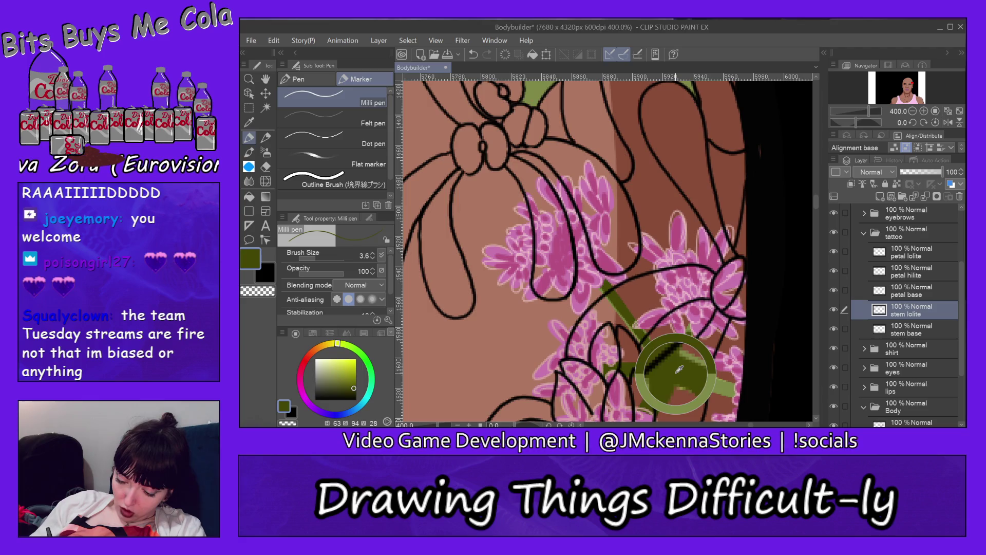
{"action": "left_click_drag", "start_coordinate": [817, 206], "coordinate": [817, 194]}
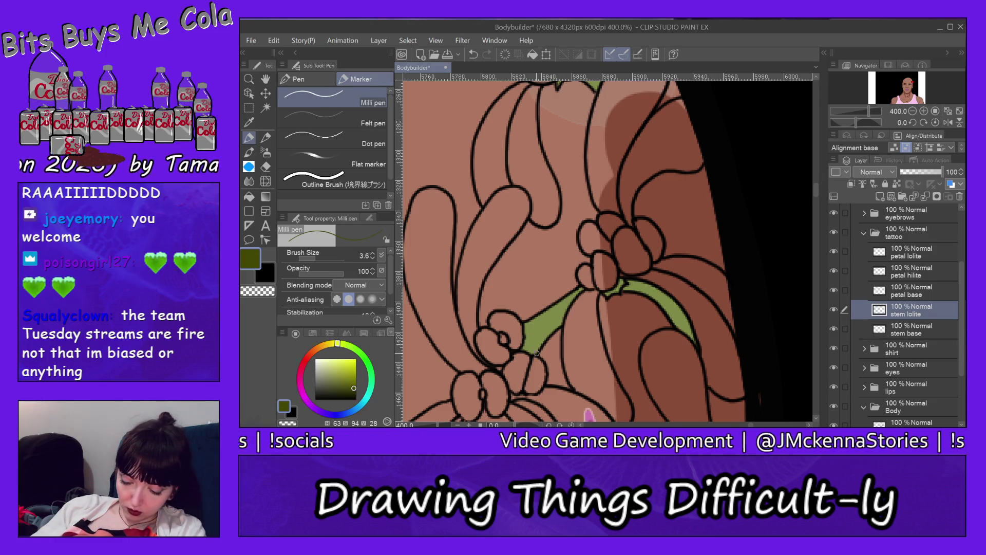
{"action": "mouse_move", "coordinate": [535, 353]}
{"action": "left_mouse_down"}
{"action": "mouse_move", "coordinate": [570, 295]}
{"action": "mouse_move", "coordinate": [551, 332]}
{"action": "left_mouse_up"}
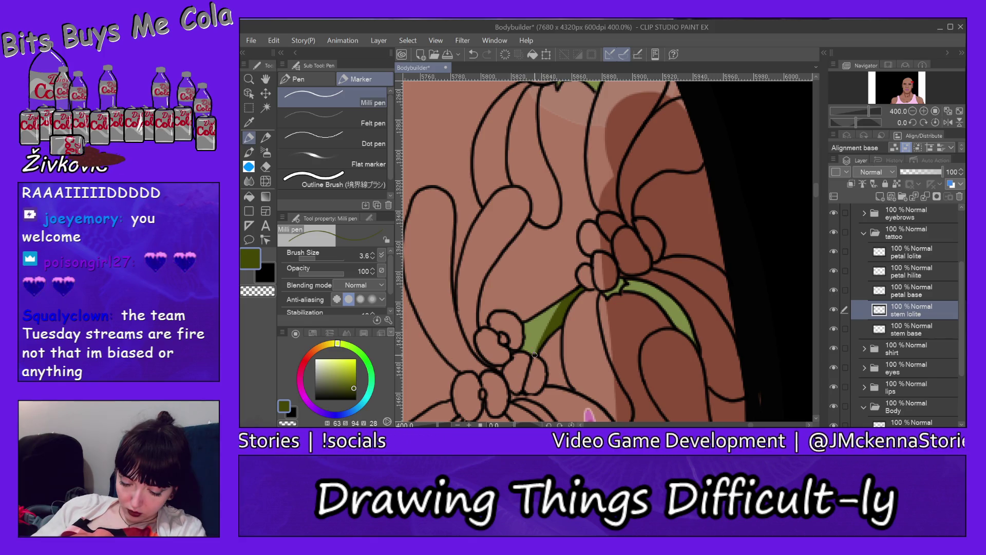
{"action": "mouse_move", "coordinate": [536, 352]}
{"action": "left_mouse_down"}
{"action": "mouse_move", "coordinate": [551, 315]}
{"action": "mouse_move", "coordinate": [534, 350]}
{"action": "mouse_move", "coordinate": [540, 338]}
{"action": "left_mouse_up"}
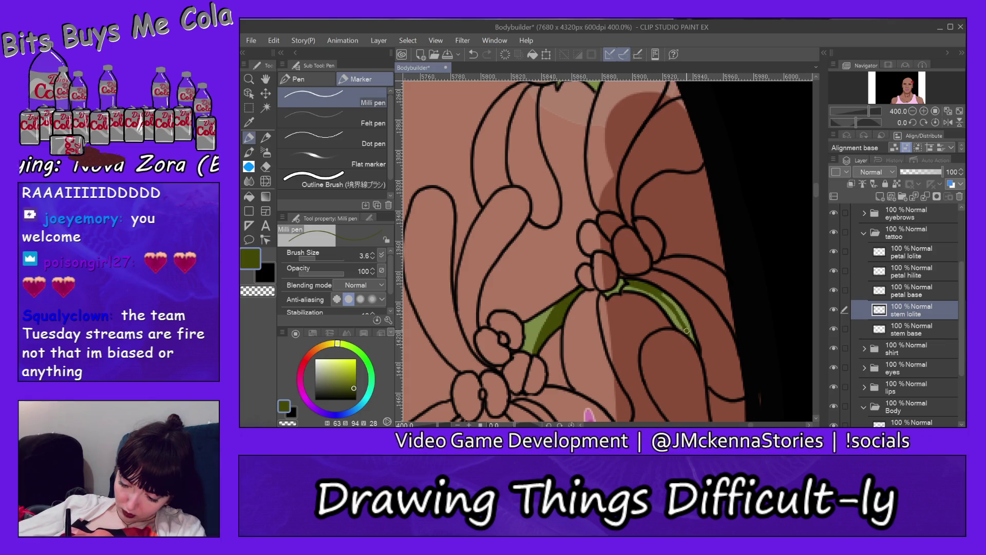
{"action": "left_click_drag", "start_coordinate": [688, 331], "coordinate": [698, 343]}
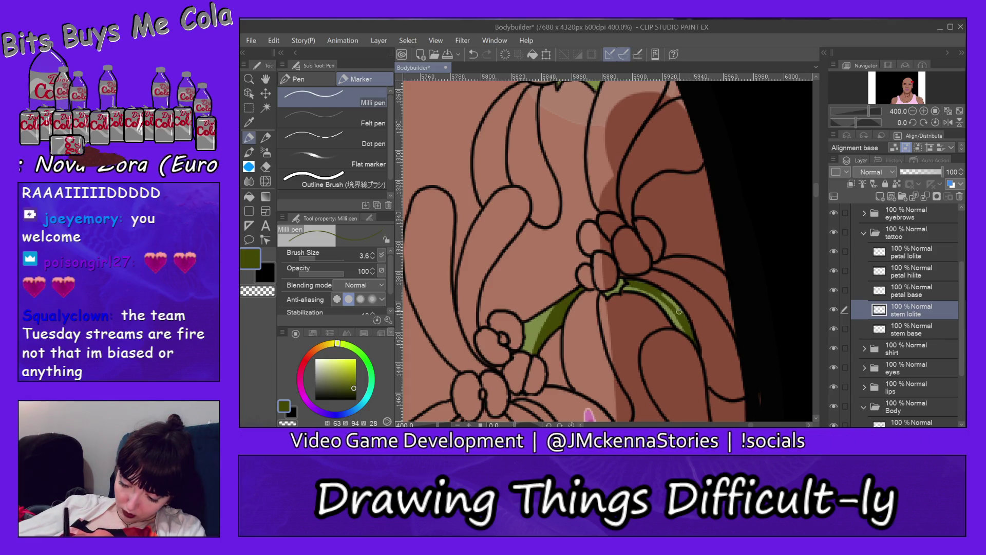
{"action": "left_click_drag", "start_coordinate": [677, 306], "coordinate": [656, 288]}
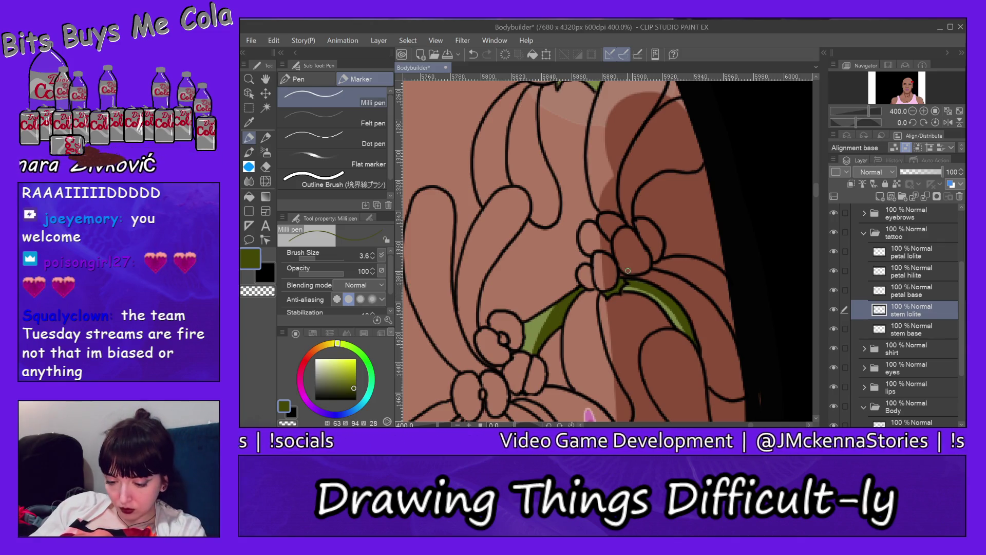
{"action": "left_click_drag", "start_coordinate": [817, 185], "coordinate": [813, 179]}
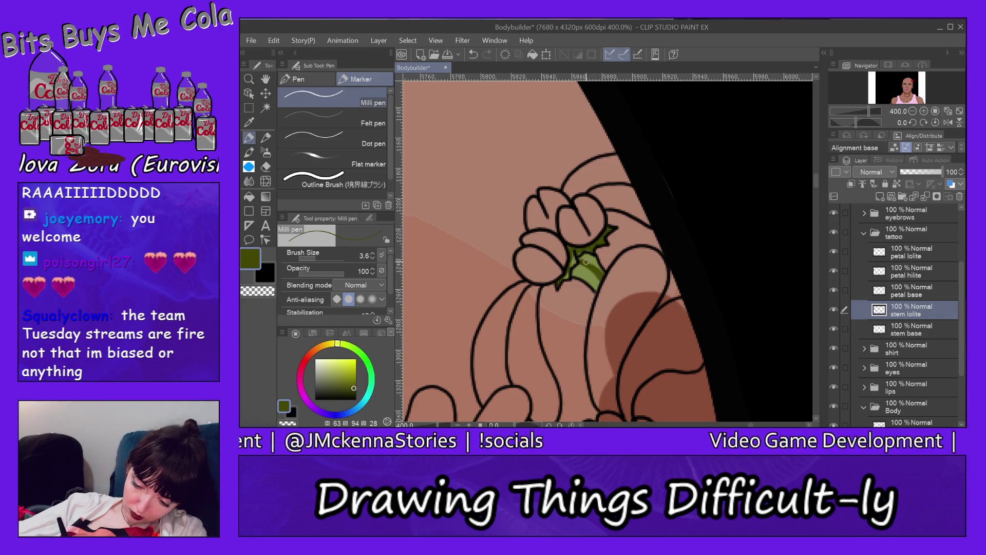
Step: Shade the green calyx under the top bud with darker green
{"action": "left_click_drag", "start_coordinate": [584, 255], "coordinate": [603, 273]}
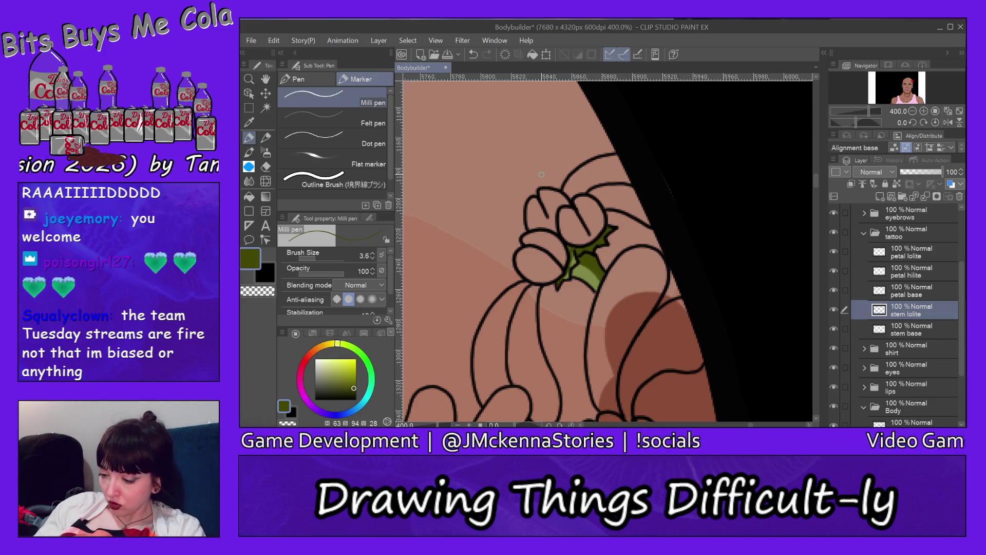
{"action": "left_click_drag", "start_coordinate": [964, 284], "coordinate": [964, 296]}
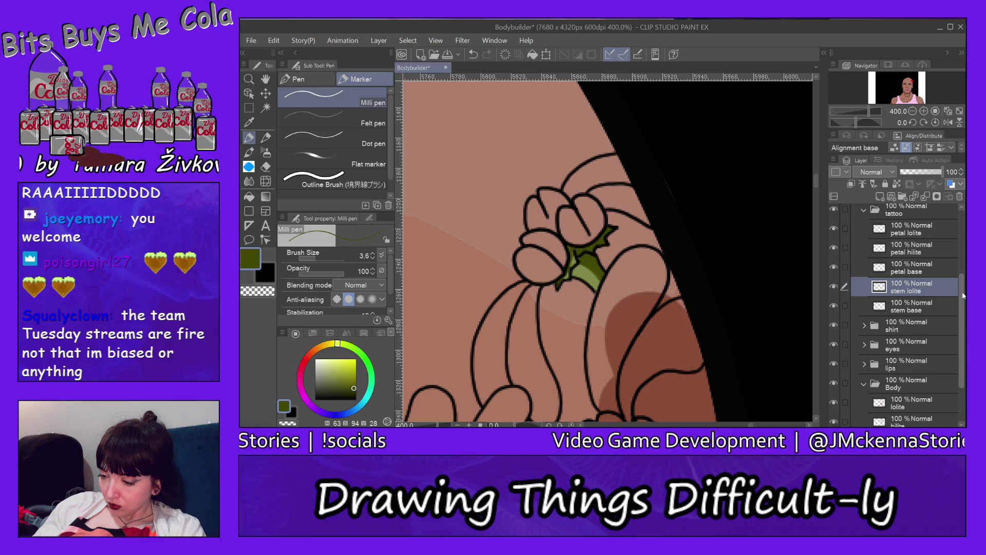
{"action": "left_click_drag", "start_coordinate": [964, 296], "coordinate": [956, 292]}
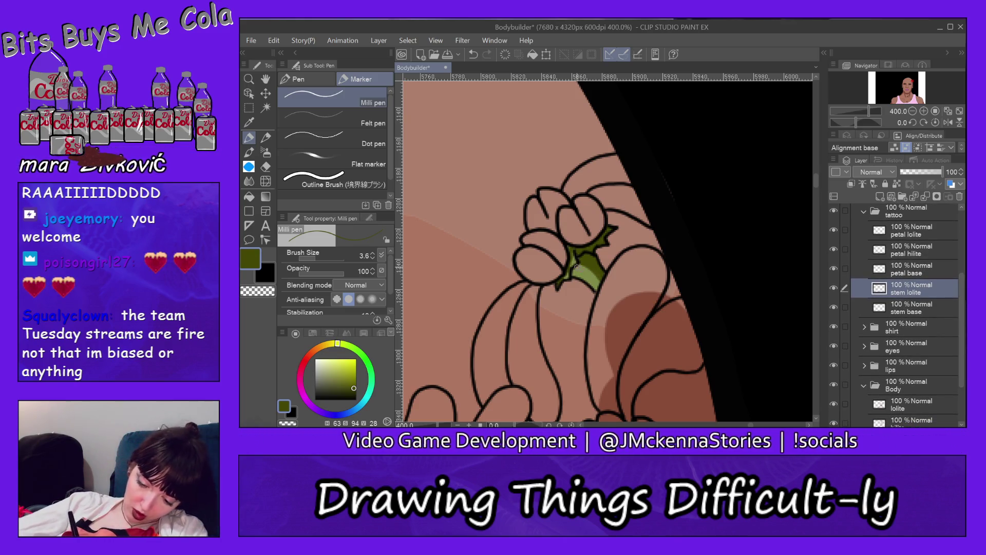
{"action": "left_click_drag", "start_coordinate": [572, 266], "coordinate": [596, 277]}
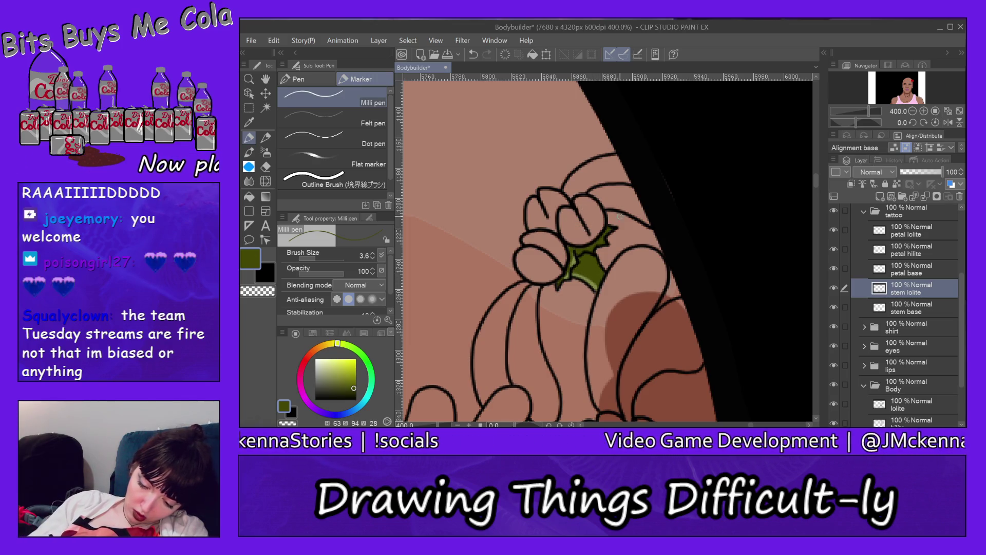
Step: Darken the left edge of the lower flower's leaf with dark green
{"action": "scroll", "coordinate": [819, 198], "scroll_direction": "down", "scroll_amount": 3}
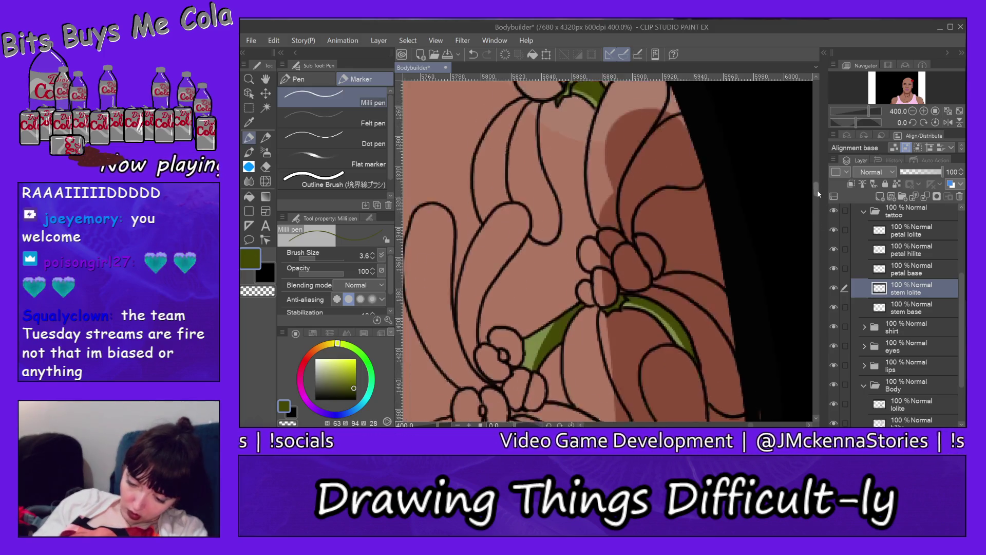
{"action": "scroll", "coordinate": [819, 198], "scroll_direction": "down", "scroll_amount": 4}
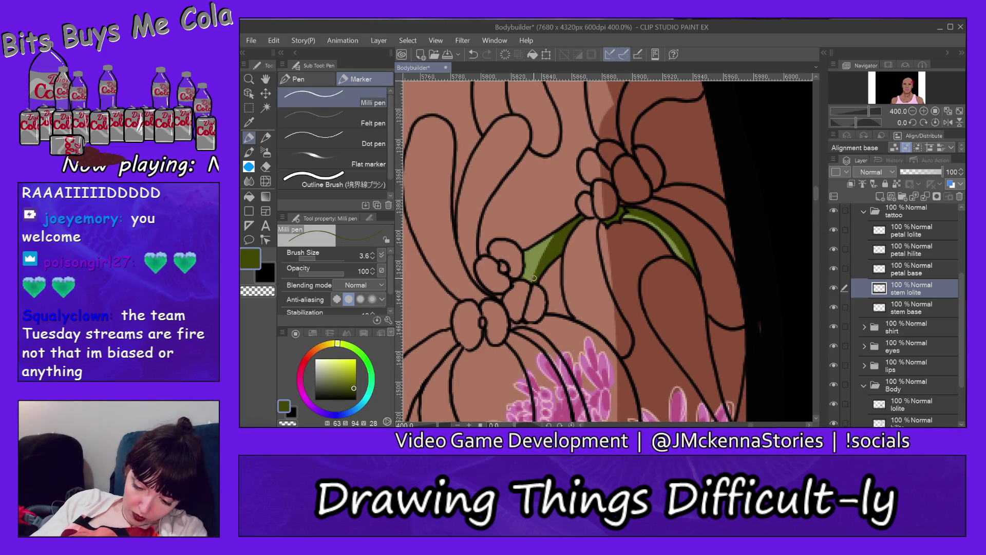
{"action": "mouse_move", "coordinate": [533, 278]}
{"action": "left_mouse_down"}
{"action": "mouse_move", "coordinate": [554, 237]}
{"action": "mouse_move", "coordinate": [531, 282]}
{"action": "left_mouse_up"}
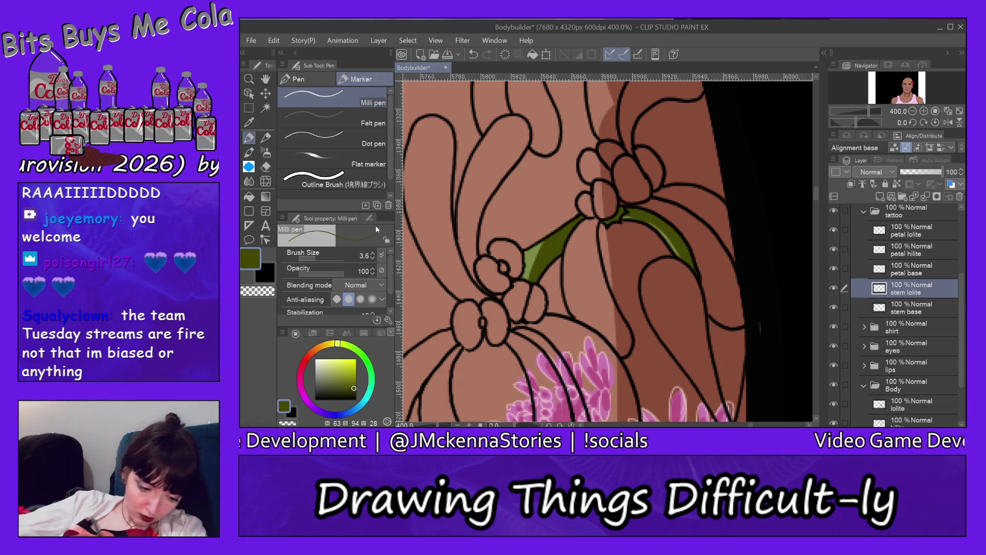
Step: Choose the Hard eraser sub tool and scroll the canvas back over the flowers
{"action": "left_click", "coordinate": [266, 167]}
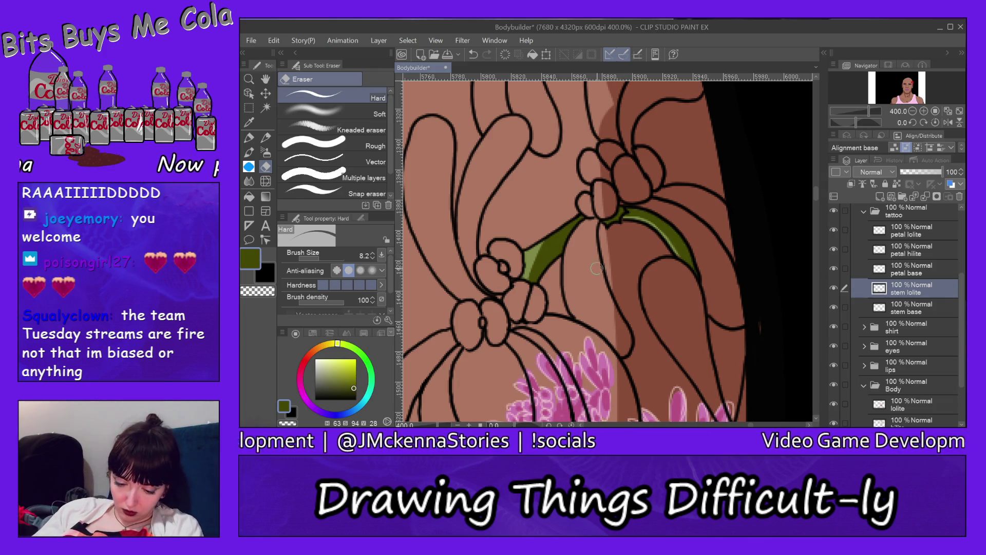
{"action": "left_click_drag", "start_coordinate": [815, 195], "coordinate": [816, 184]}
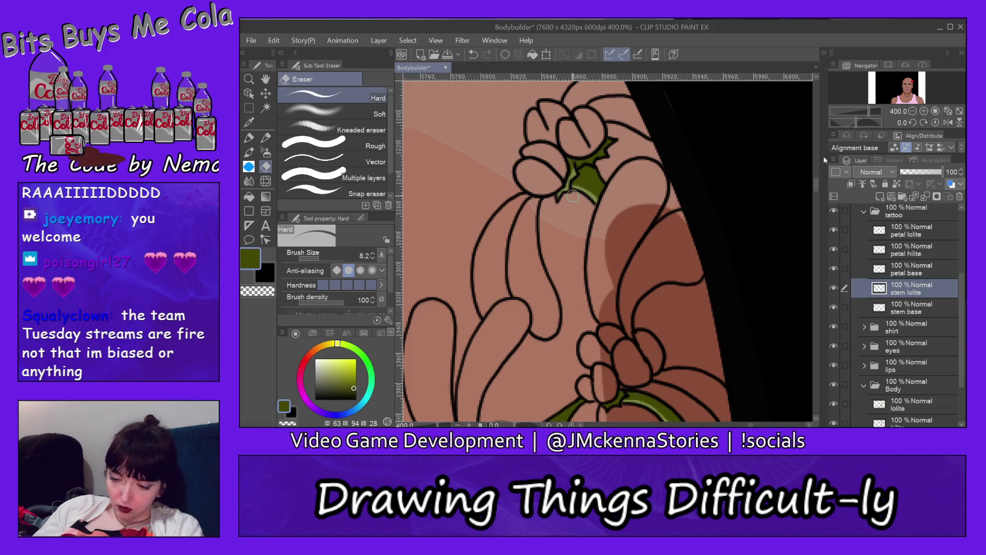
{"action": "left_click_drag", "start_coordinate": [816, 186], "coordinate": [819, 211]}
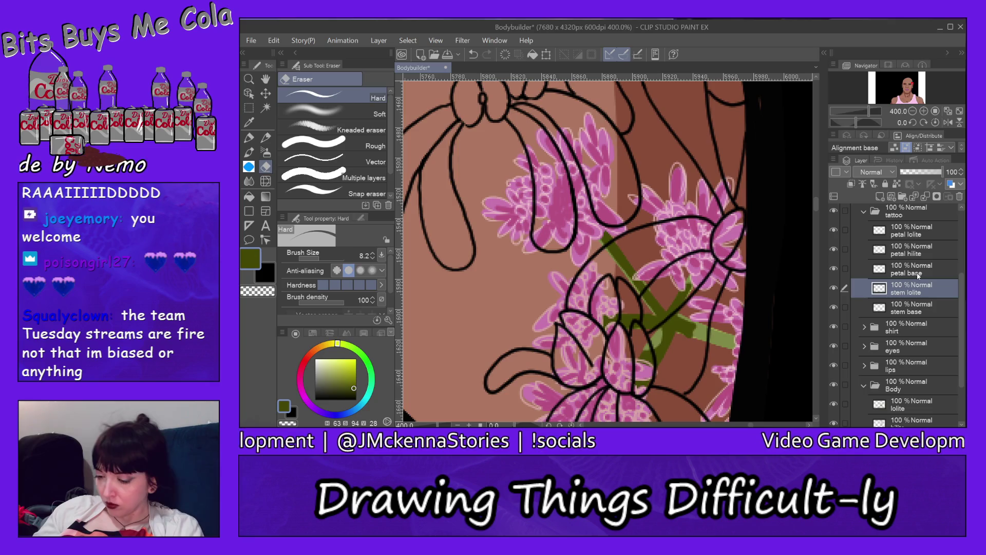
Step: On the petal base layer, sample the petal pink and set the Milli pen to 10.6
{"action": "left_click", "coordinate": [918, 274]}
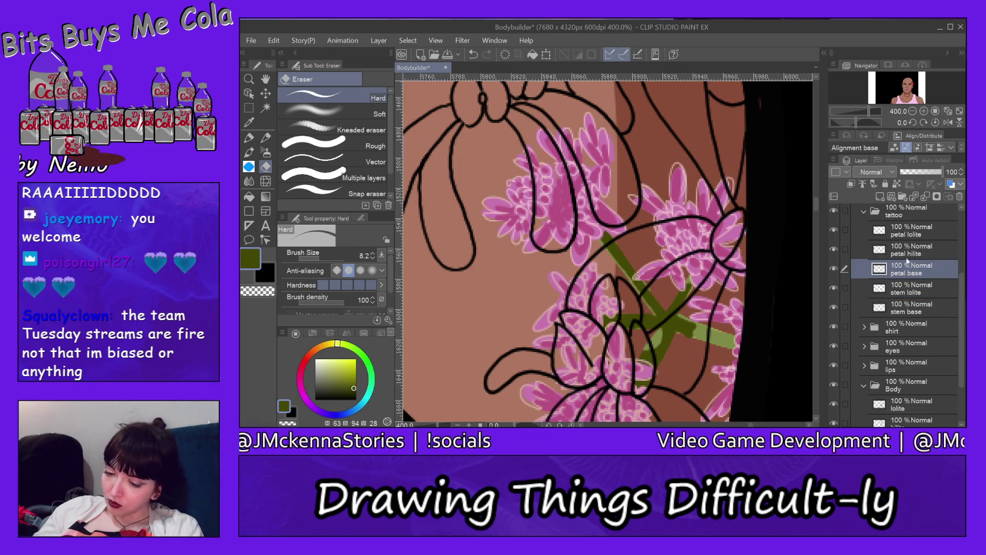
{"action": "left_click", "coordinate": [736, 230], "text": "alt"}
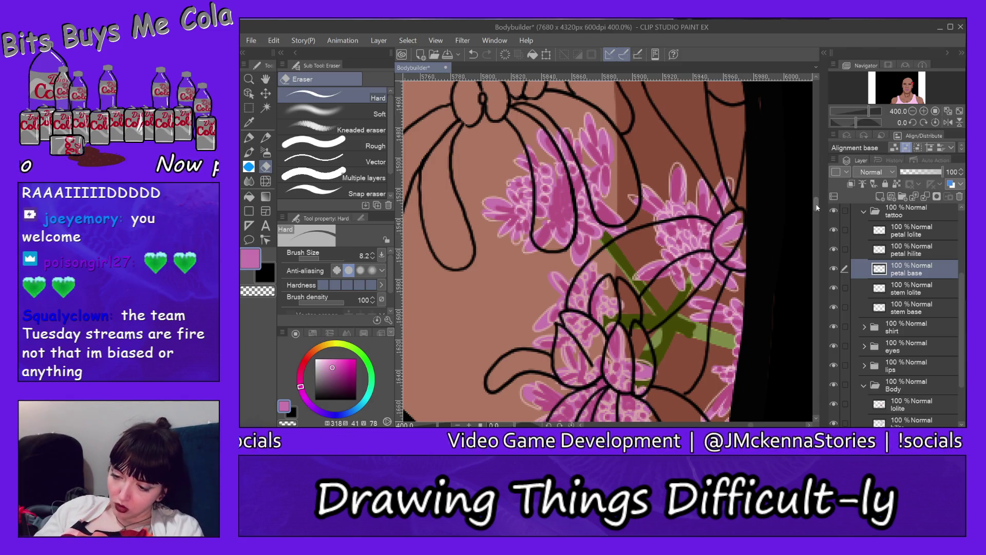
{"action": "left_click_drag", "start_coordinate": [818, 207], "coordinate": [817, 184]}
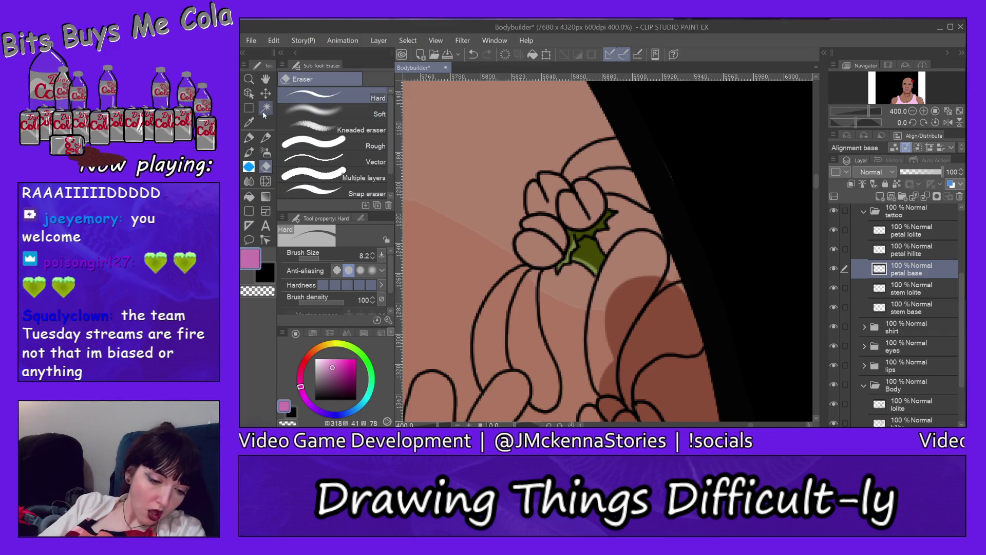
{"action": "left_click", "coordinate": [249, 137]}
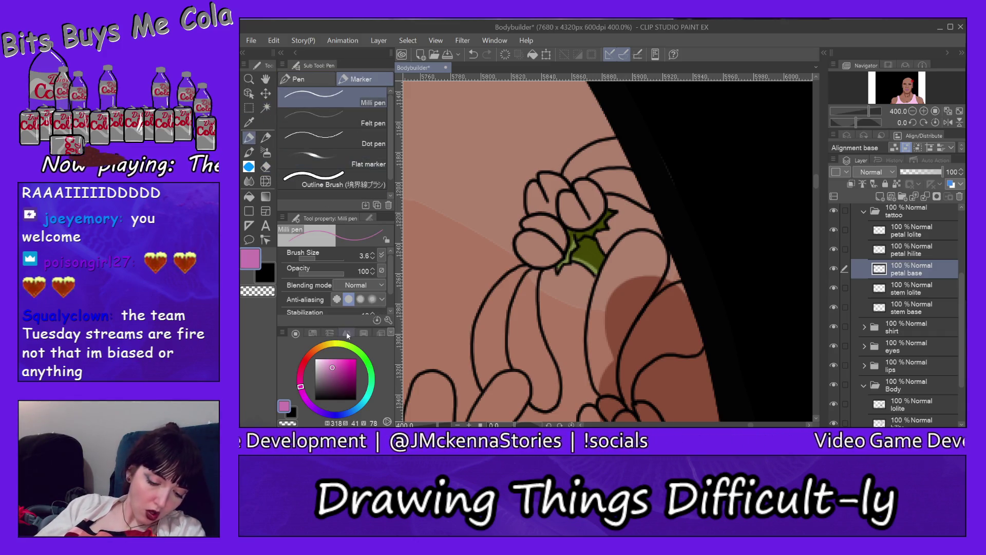
{"action": "left_click", "coordinate": [322, 259]}
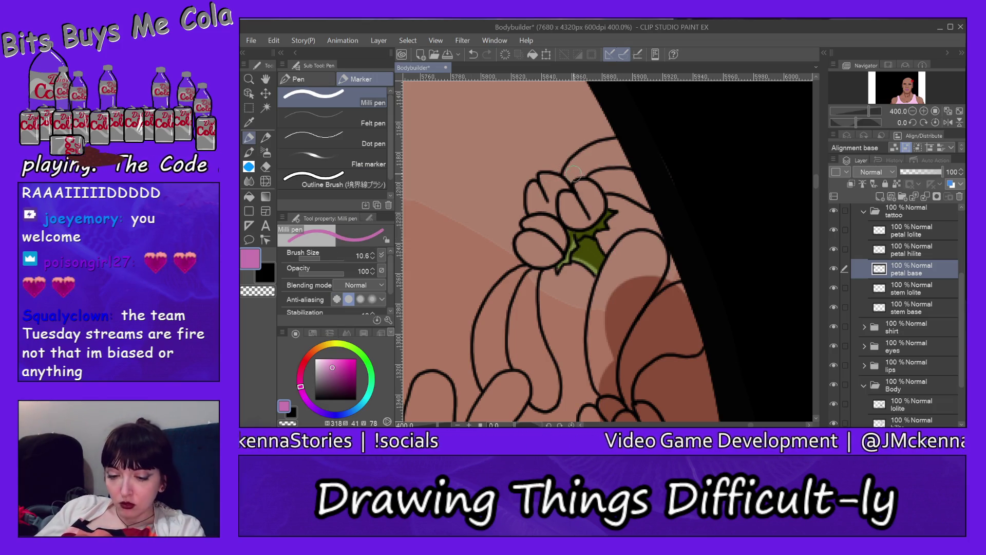
Step: Paint the top flower's upper, small and left petals pink
{"action": "mouse_move", "coordinate": [567, 176]}
{"action": "left_mouse_down"}
{"action": "mouse_move", "coordinate": [619, 145]}
{"action": "mouse_move", "coordinate": [630, 163]}
{"action": "left_mouse_up"}
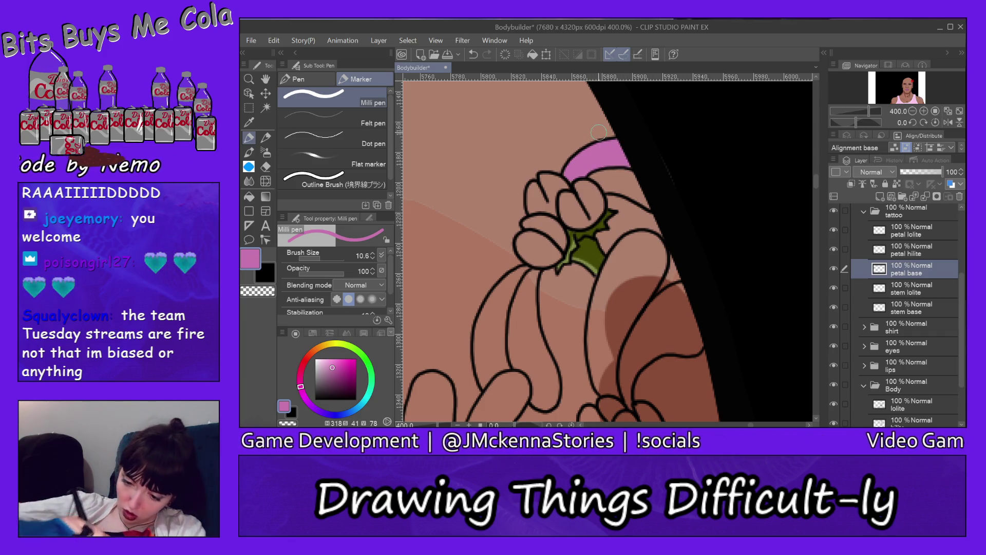
{"action": "mouse_move", "coordinate": [588, 174]}
{"action": "left_mouse_down"}
{"action": "mouse_move", "coordinate": [635, 181]}
{"action": "mouse_move", "coordinate": [648, 205]}
{"action": "left_mouse_up"}
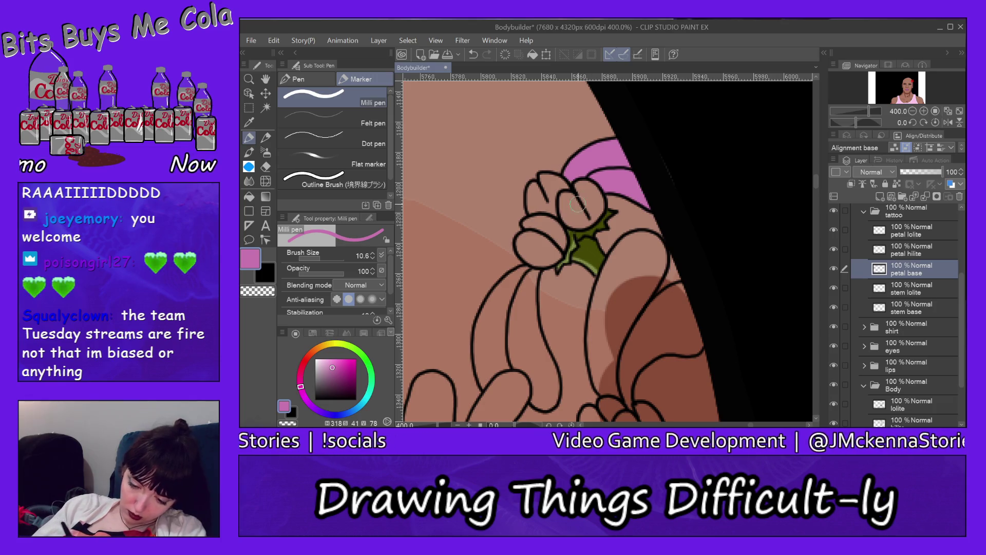
{"action": "mouse_move", "coordinate": [566, 195]}
{"action": "left_mouse_down"}
{"action": "mouse_move", "coordinate": [577, 220]}
{"action": "mouse_move", "coordinate": [571, 198]}
{"action": "mouse_move", "coordinate": [588, 212]}
{"action": "left_mouse_up"}
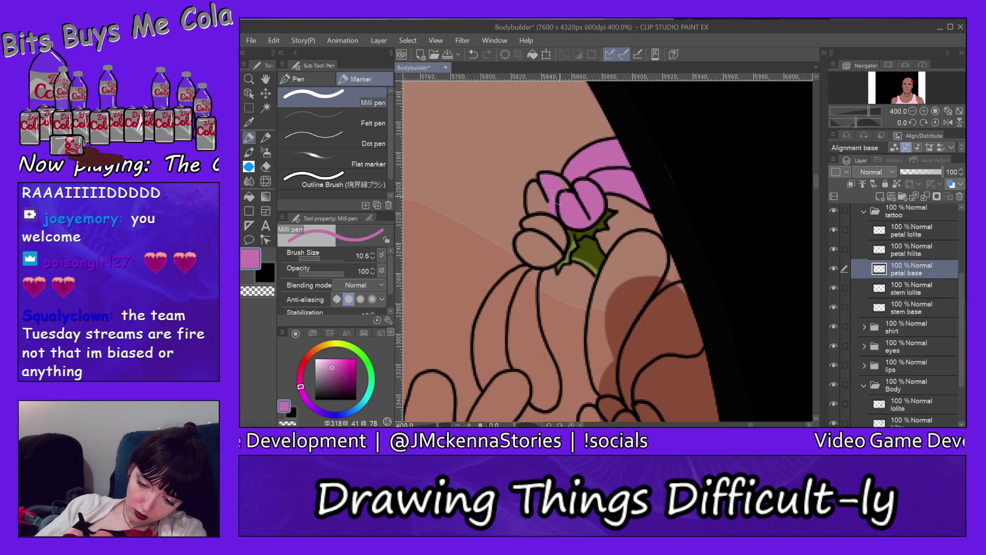
{"action": "left_click_drag", "start_coordinate": [555, 181], "coordinate": [550, 209]}
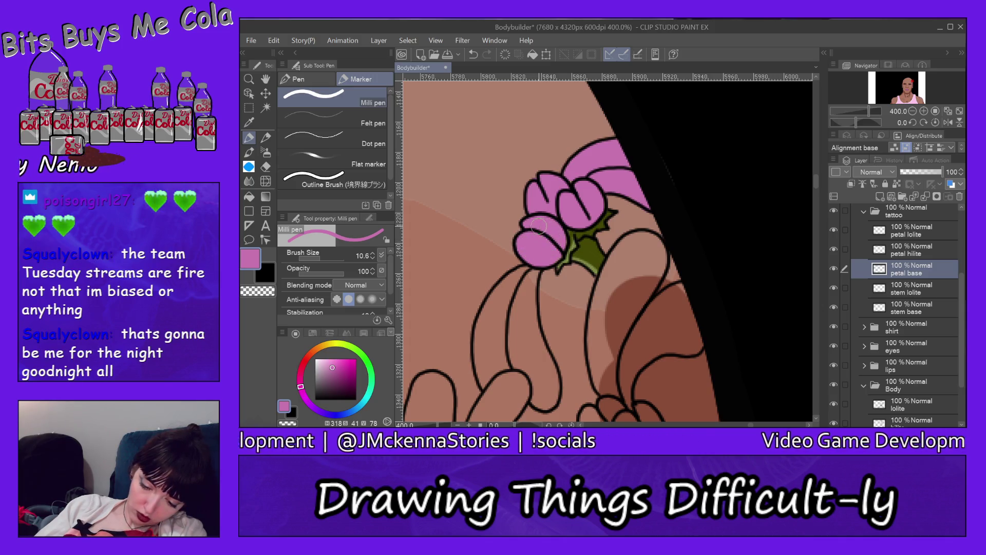
Step: Fill the long petal and the petal beside the arm outline with pink
{"action": "scroll", "coordinate": [565, 176], "scroll_direction": "down", "scroll_amount": 3}
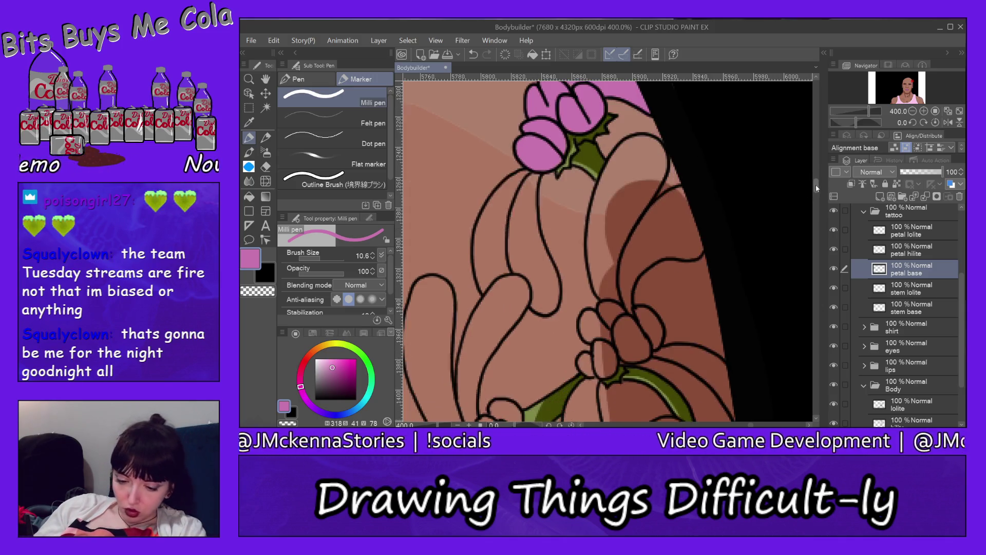
{"action": "mouse_move", "coordinate": [517, 182]}
{"action": "left_mouse_down"}
{"action": "mouse_move", "coordinate": [521, 176]}
{"action": "mouse_move", "coordinate": [478, 252]}
{"action": "mouse_move", "coordinate": [491, 252]}
{"action": "left_mouse_up"}
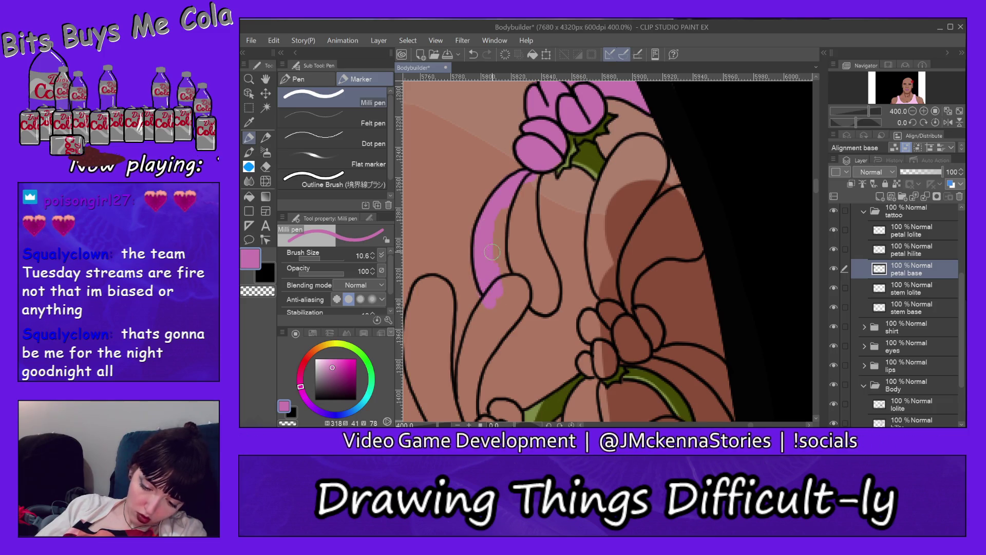
{"action": "left_click_drag", "start_coordinate": [501, 213], "coordinate": [498, 260]}
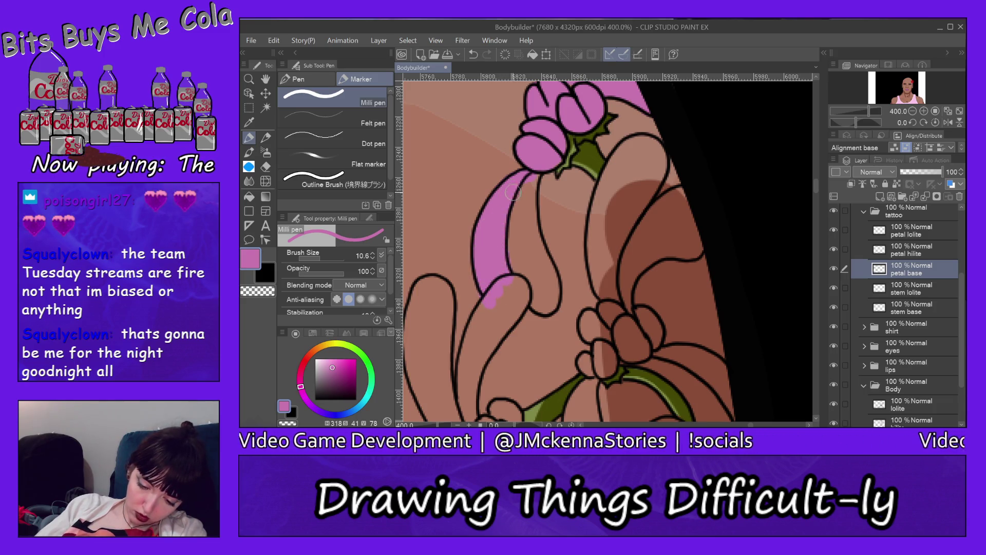
{"action": "mouse_move", "coordinate": [513, 192]}
{"action": "left_mouse_down"}
{"action": "mouse_move", "coordinate": [517, 282]}
{"action": "mouse_move", "coordinate": [534, 285]}
{"action": "mouse_move", "coordinate": [534, 257]}
{"action": "left_mouse_up"}
{"action": "mouse_move", "coordinate": [531, 208]}
{"action": "left_mouse_down"}
{"action": "mouse_move", "coordinate": [552, 301]}
{"action": "mouse_move", "coordinate": [541, 308]}
{"action": "left_mouse_up"}
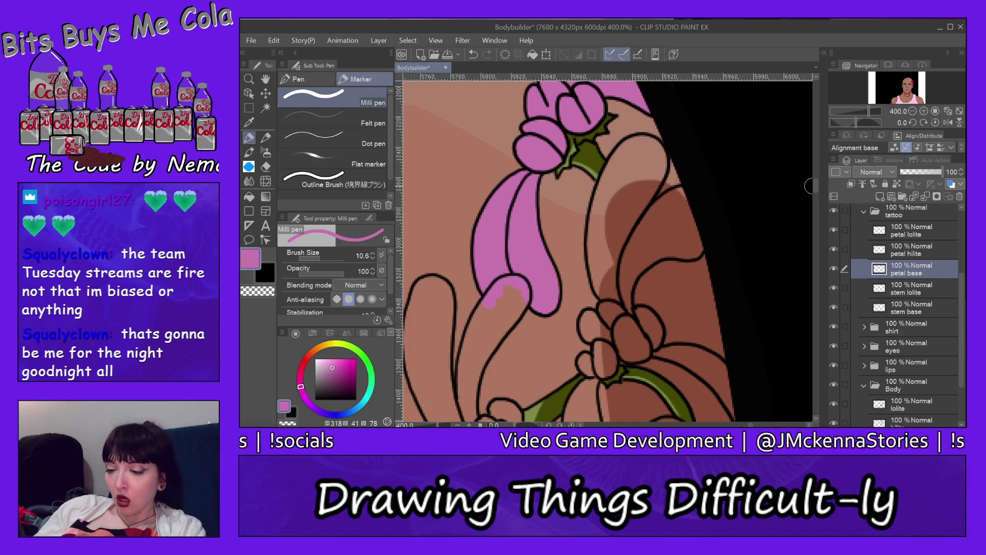
Step: Fill the upper-left petal and the whole left petal pink, tip to top corner
{"action": "left_click_drag", "start_coordinate": [816, 184], "coordinate": [816, 191]}
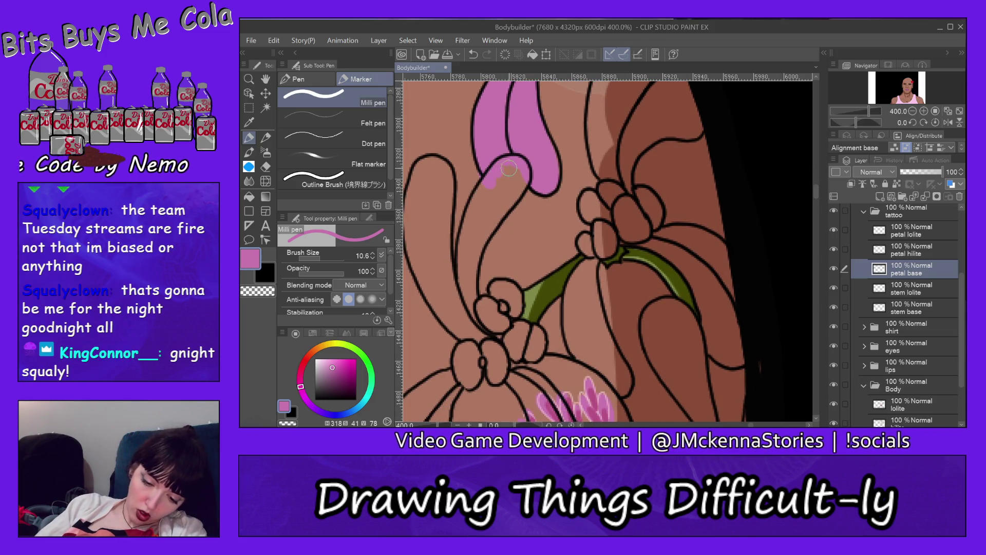
{"action": "left_click_drag", "start_coordinate": [486, 186], "coordinate": [518, 167]}
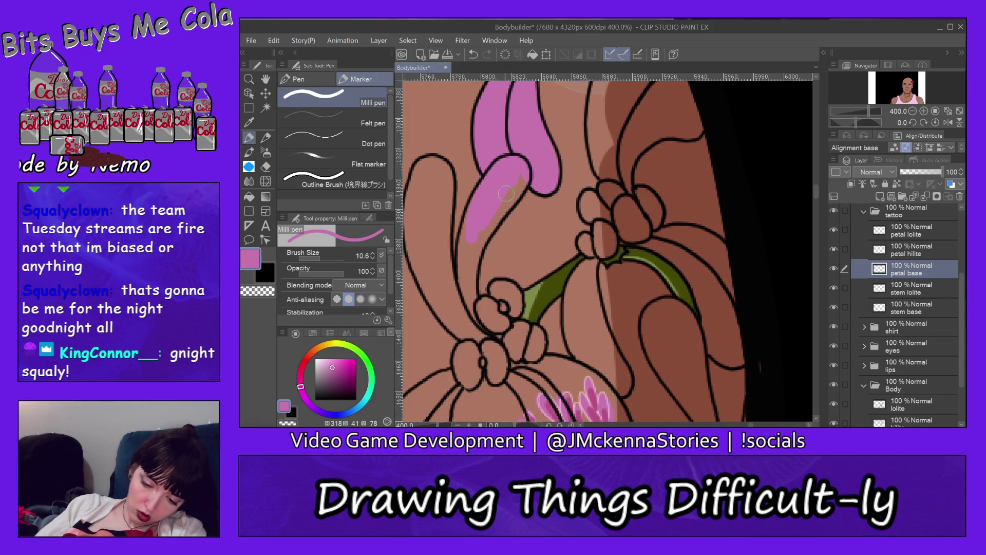
{"action": "mouse_move", "coordinate": [521, 176]}
{"action": "left_mouse_down"}
{"action": "mouse_move", "coordinate": [469, 269]}
{"action": "mouse_move", "coordinate": [472, 242]}
{"action": "left_mouse_up"}
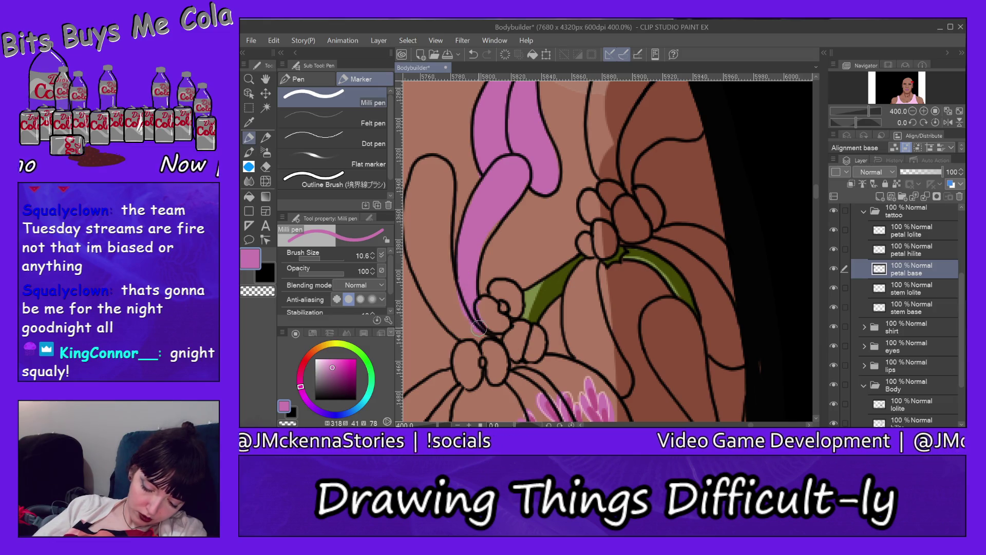
{"action": "mouse_move", "coordinate": [478, 328]}
{"action": "left_mouse_down"}
{"action": "mouse_move", "coordinate": [434, 257]}
{"action": "mouse_move", "coordinate": [439, 281]}
{"action": "left_mouse_up"}
{"action": "left_click_drag", "start_coordinate": [455, 322], "coordinate": [465, 337]}
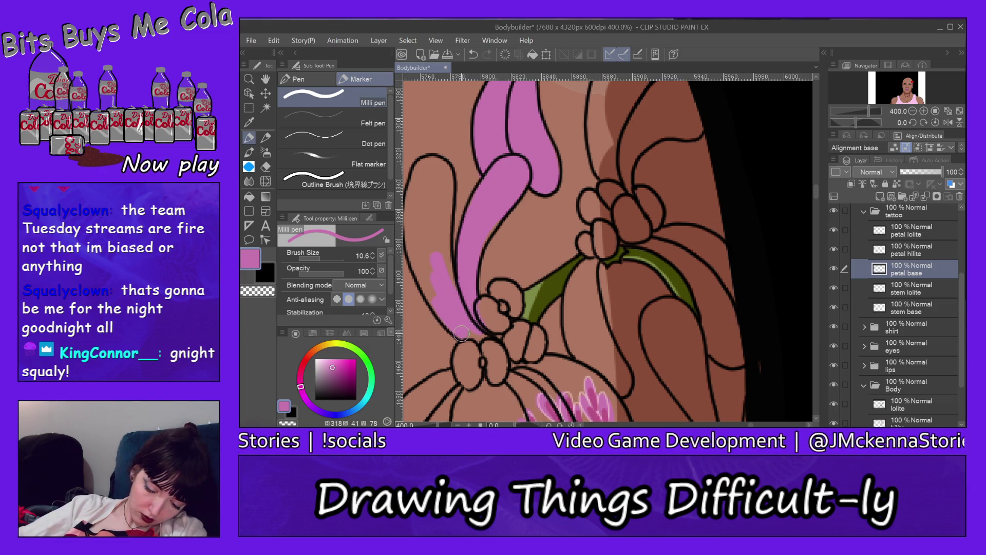
{"action": "left_click_drag", "start_coordinate": [432, 298], "coordinate": [419, 203]}
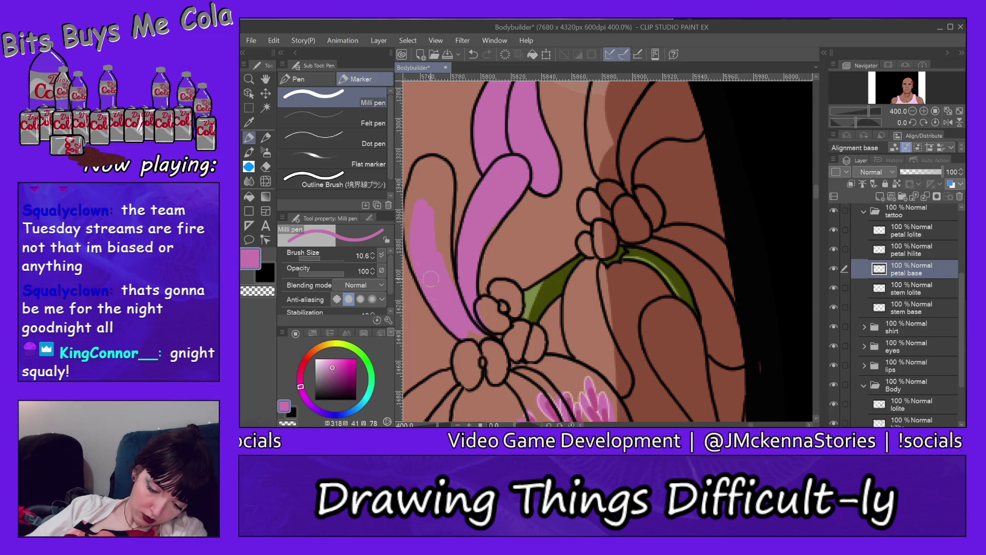
{"action": "mouse_move", "coordinate": [440, 279]}
{"action": "left_mouse_down"}
{"action": "mouse_move", "coordinate": [437, 175]}
{"action": "mouse_move", "coordinate": [443, 184]}
{"action": "left_mouse_up"}
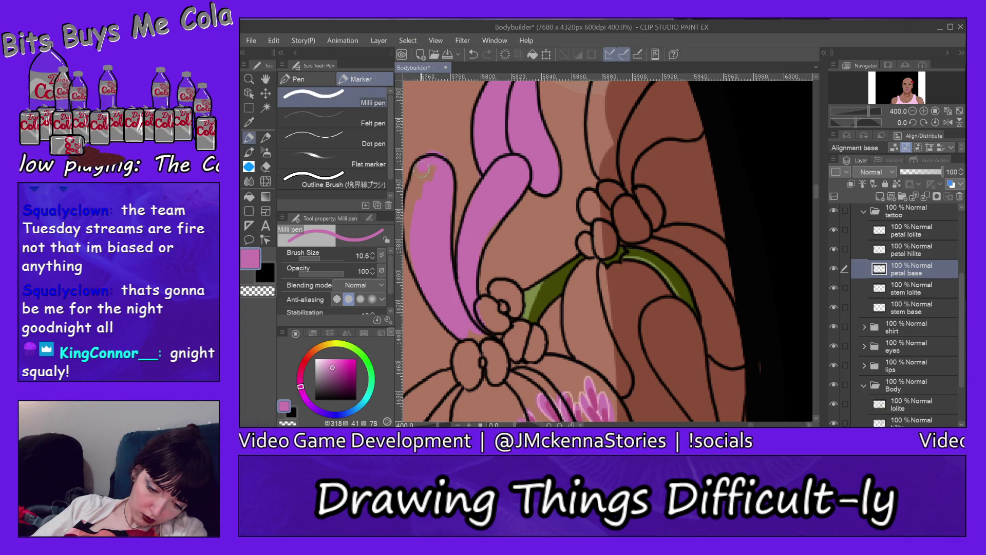
{"action": "left_click_drag", "start_coordinate": [422, 168], "coordinate": [430, 173]}
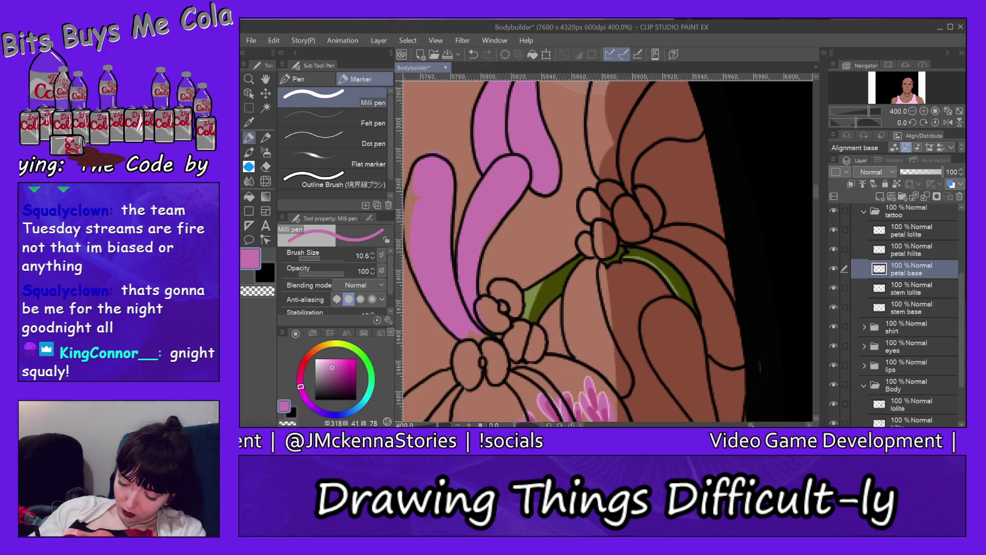
Step: Fill the small loop and the narrow petal below the flower centre pink
{"action": "left_click_drag", "start_coordinate": [752, 424], "coordinate": [747, 424]}
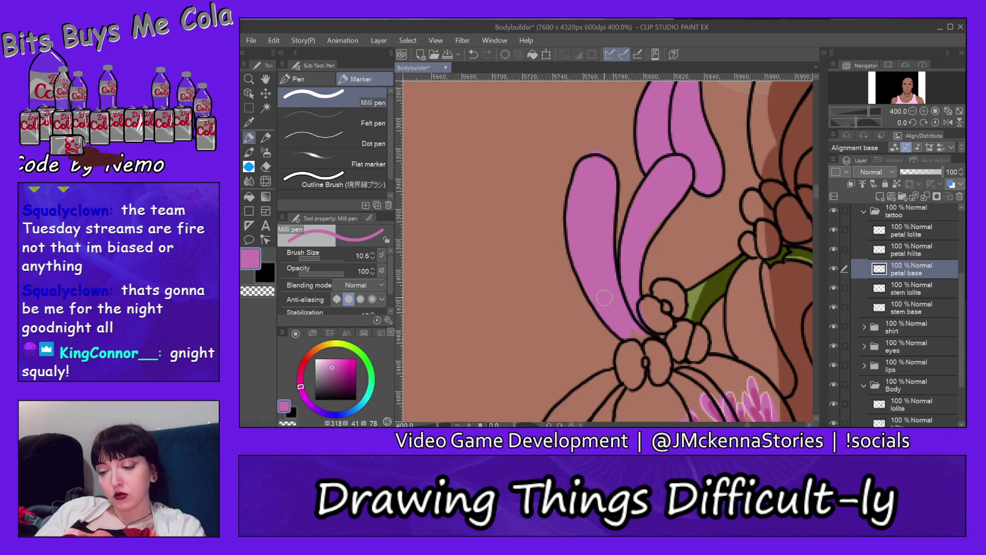
{"action": "left_click_drag", "start_coordinate": [815, 189], "coordinate": [816, 193]}
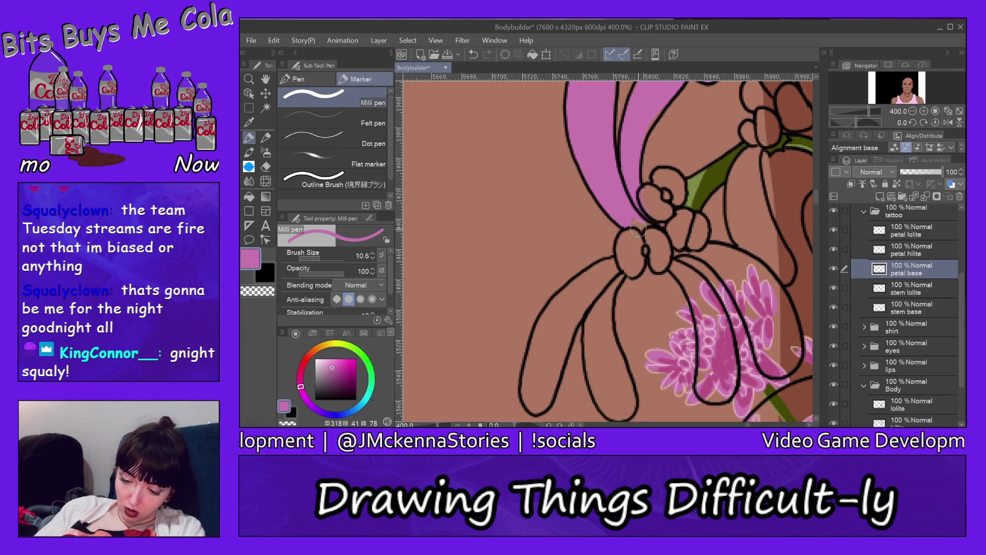
{"action": "mouse_move", "coordinate": [637, 224]}
{"action": "left_mouse_down"}
{"action": "mouse_move", "coordinate": [660, 214]}
{"action": "mouse_move", "coordinate": [668, 185]}
{"action": "mouse_move", "coordinate": [660, 215]}
{"action": "mouse_move", "coordinate": [625, 260]}
{"action": "left_mouse_up"}
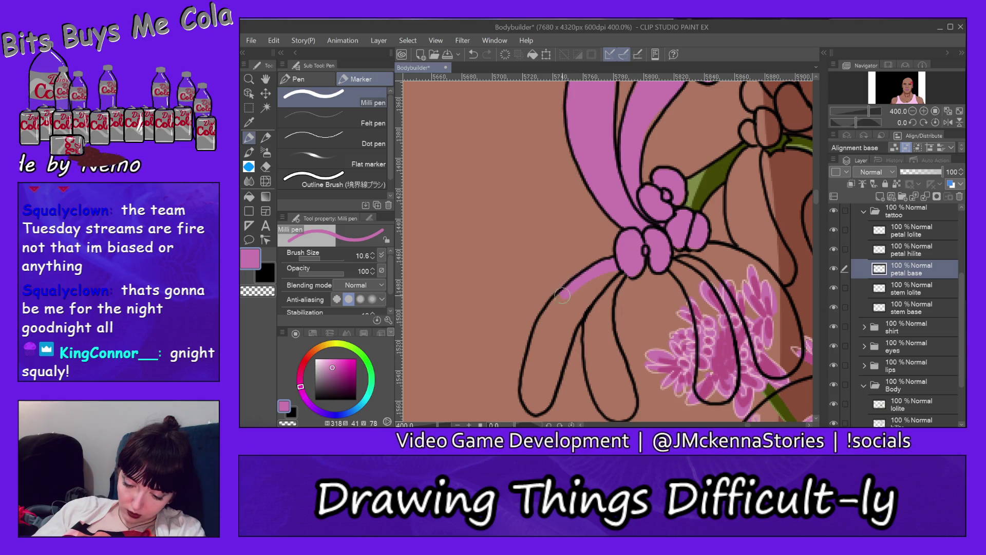
{"action": "mouse_move", "coordinate": [562, 295]}
{"action": "left_mouse_down"}
{"action": "mouse_move", "coordinate": [538, 340]}
{"action": "mouse_move", "coordinate": [529, 404]}
{"action": "mouse_move", "coordinate": [547, 385]}
{"action": "mouse_move", "coordinate": [551, 329]}
{"action": "mouse_move", "coordinate": [581, 287]}
{"action": "mouse_move", "coordinate": [545, 383]}
{"action": "mouse_move", "coordinate": [611, 265]}
{"action": "mouse_move", "coordinate": [554, 362]}
{"action": "left_mouse_up"}
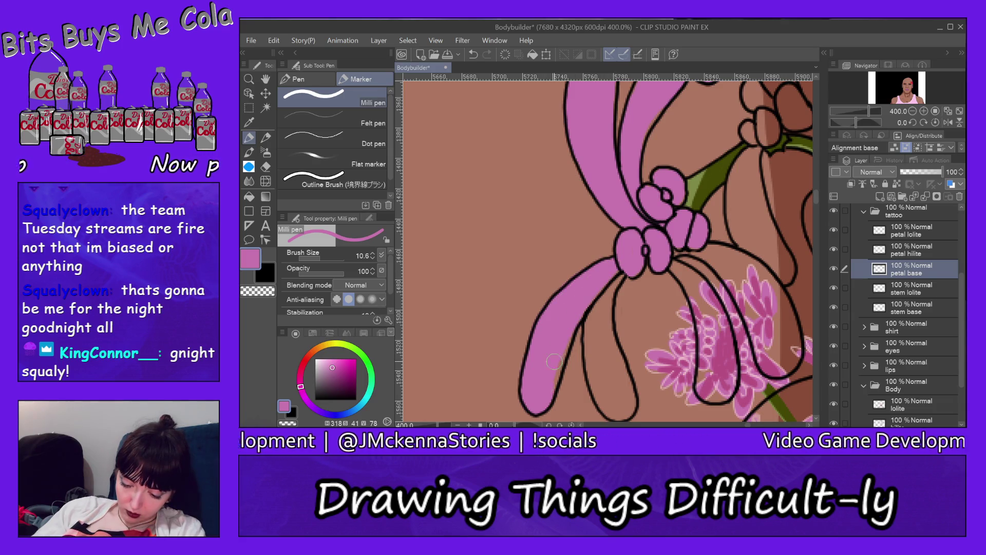
{"action": "left_click_drag", "start_coordinate": [609, 264], "coordinate": [593, 354]}
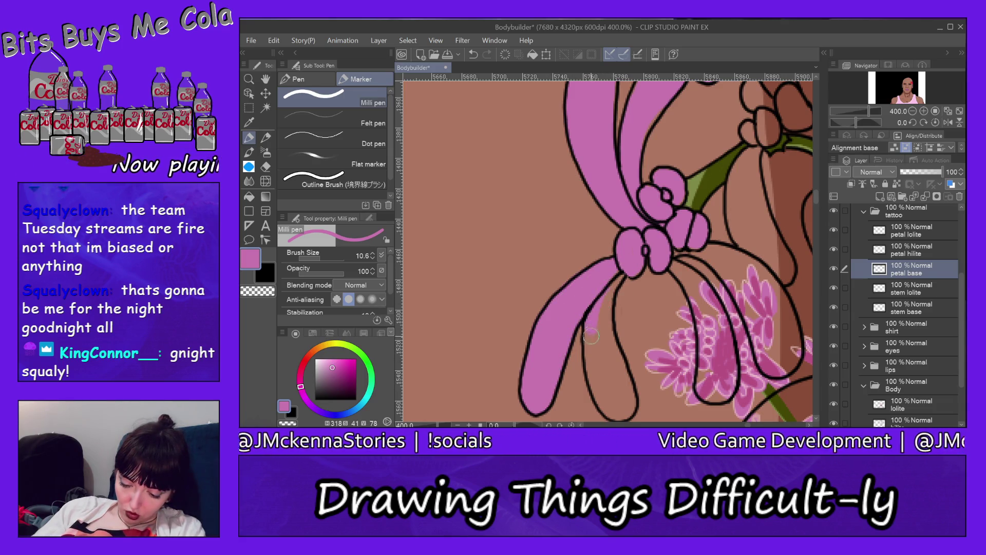
{"action": "mouse_move", "coordinate": [608, 280]}
{"action": "left_mouse_down"}
{"action": "mouse_move", "coordinate": [593, 372]}
{"action": "mouse_move", "coordinate": [609, 370]}
{"action": "mouse_move", "coordinate": [608, 339]}
{"action": "mouse_move", "coordinate": [625, 398]}
{"action": "left_mouse_up"}
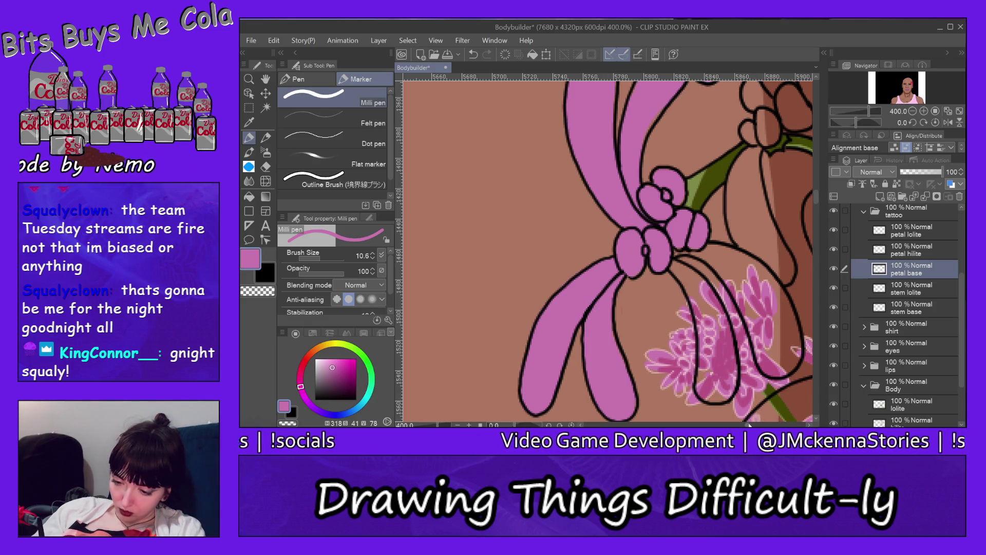
Step: Paint pink into the petal beside the stem and the small petals near the centre
{"action": "left_click_drag", "start_coordinate": [749, 424], "coordinate": [755, 424]}
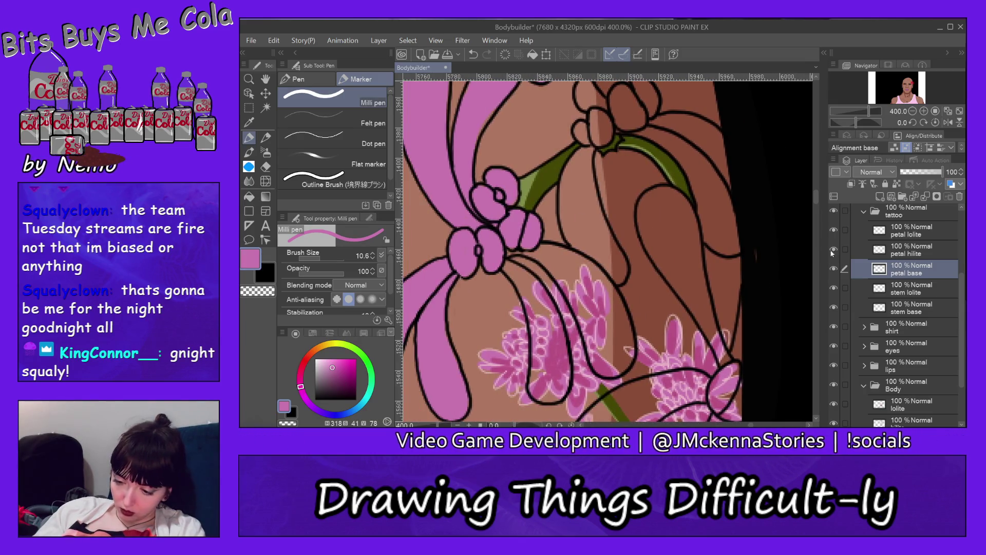
{"action": "left_click_drag", "start_coordinate": [817, 197], "coordinate": [816, 192]}
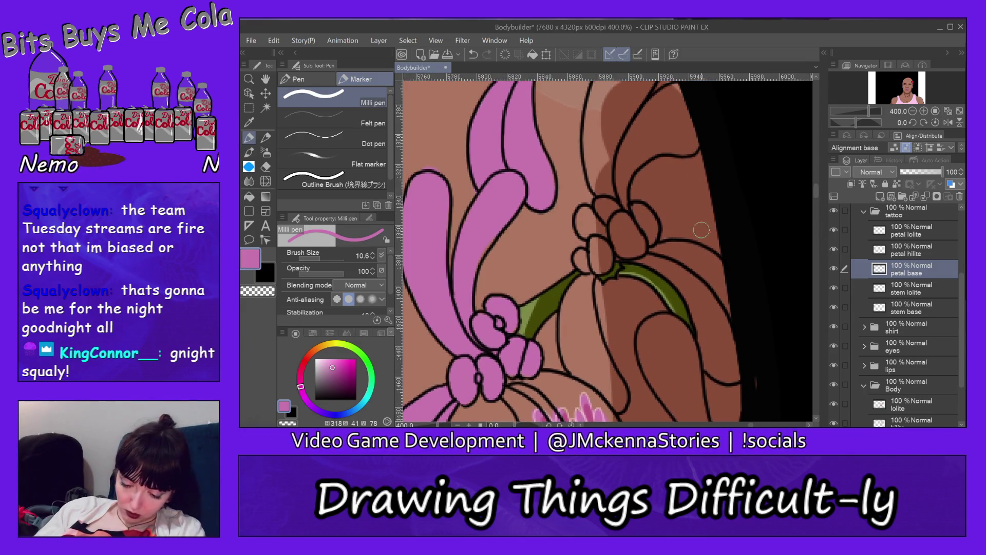
{"action": "left_click_drag", "start_coordinate": [579, 284], "coordinate": [572, 364]}
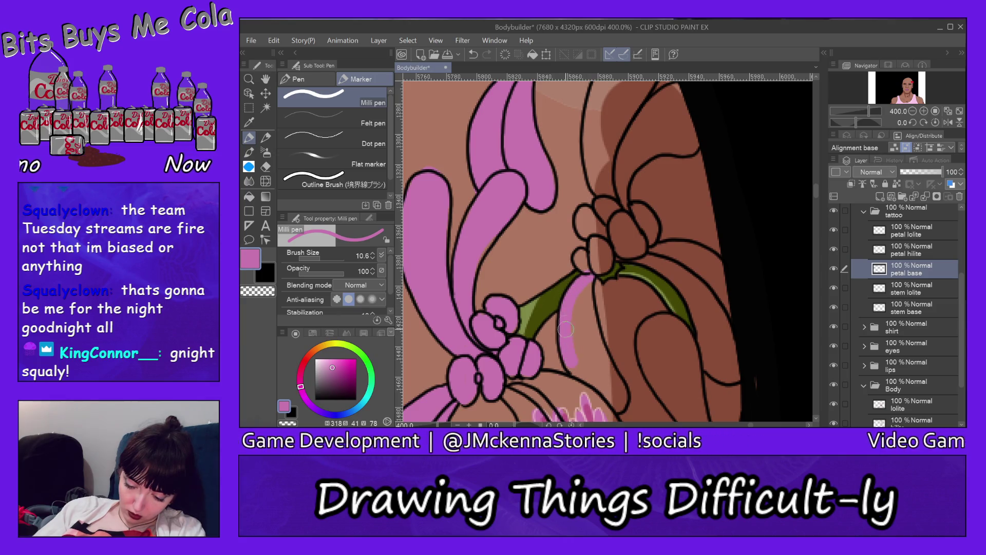
{"action": "mouse_move", "coordinate": [572, 315]}
{"action": "left_mouse_down"}
{"action": "mouse_move", "coordinate": [608, 370]}
{"action": "mouse_move", "coordinate": [588, 372]}
{"action": "left_mouse_up"}
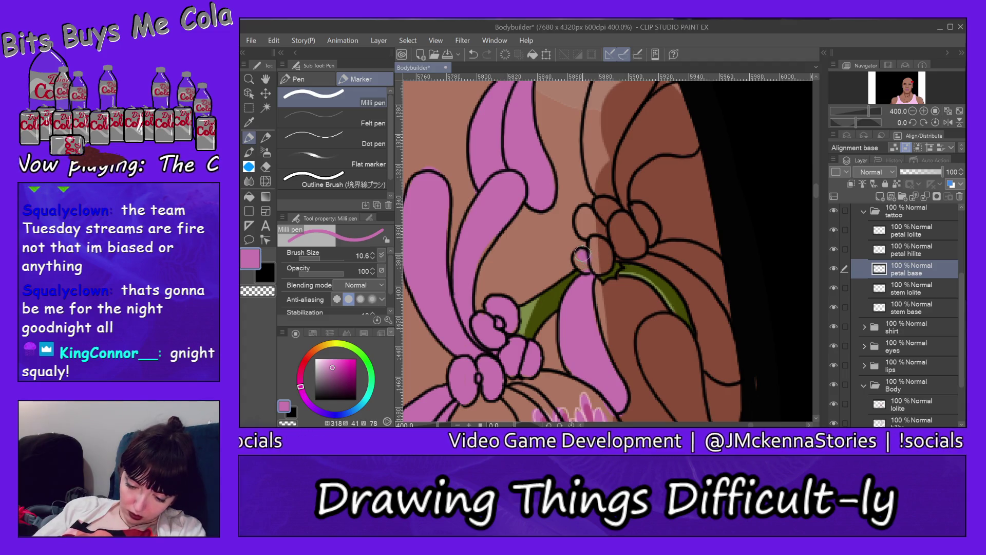
{"action": "mouse_move", "coordinate": [594, 259]}
{"action": "left_mouse_down"}
{"action": "mouse_move", "coordinate": [618, 222]}
{"action": "mouse_move", "coordinate": [633, 250]}
{"action": "mouse_move", "coordinate": [645, 211]}
{"action": "mouse_move", "coordinate": [655, 234]}
{"action": "left_mouse_up"}
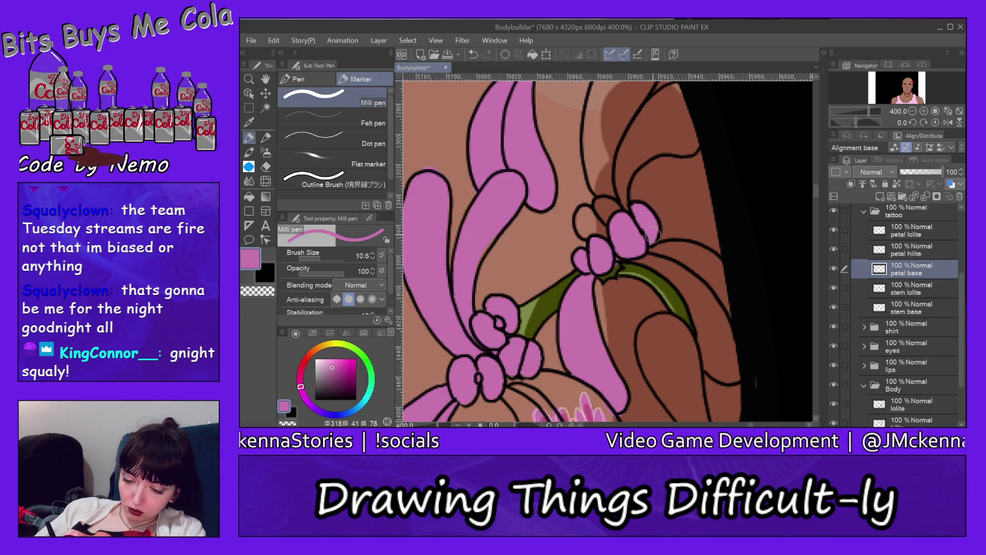
{"action": "mouse_move", "coordinate": [601, 206]}
{"action": "left_mouse_down"}
{"action": "mouse_move", "coordinate": [609, 226]}
{"action": "mouse_move", "coordinate": [595, 222]}
{"action": "mouse_move", "coordinate": [591, 205]}
{"action": "left_mouse_up"}
Step: Fill the upper petal, the strip along the stem, the lower right petal and the long petal pink
{"action": "mouse_move", "coordinate": [653, 263]}
{"action": "left_mouse_down"}
{"action": "mouse_move", "coordinate": [635, 257]}
{"action": "mouse_move", "coordinate": [683, 285]}
{"action": "mouse_move", "coordinate": [647, 253]}
{"action": "mouse_move", "coordinate": [704, 296]}
{"action": "mouse_move", "coordinate": [706, 285]}
{"action": "left_mouse_up"}
{"action": "mouse_move", "coordinate": [665, 249]}
{"action": "left_mouse_down"}
{"action": "mouse_move", "coordinate": [715, 280]}
{"action": "mouse_move", "coordinate": [719, 265]}
{"action": "mouse_move", "coordinate": [704, 326]}
{"action": "left_mouse_up"}
{"action": "mouse_move", "coordinate": [691, 287]}
{"action": "left_mouse_down"}
{"action": "mouse_move", "coordinate": [715, 343]}
{"action": "mouse_move", "coordinate": [716, 295]}
{"action": "mouse_move", "coordinate": [735, 366]}
{"action": "mouse_move", "coordinate": [702, 327]}
{"action": "left_mouse_up"}
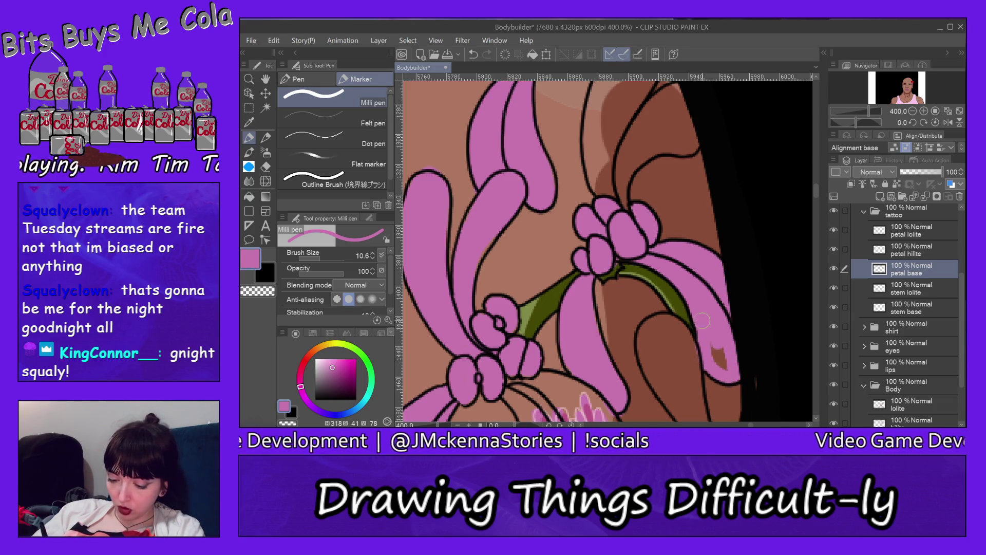
{"action": "left_click_drag", "start_coordinate": [704, 334], "coordinate": [726, 369]}
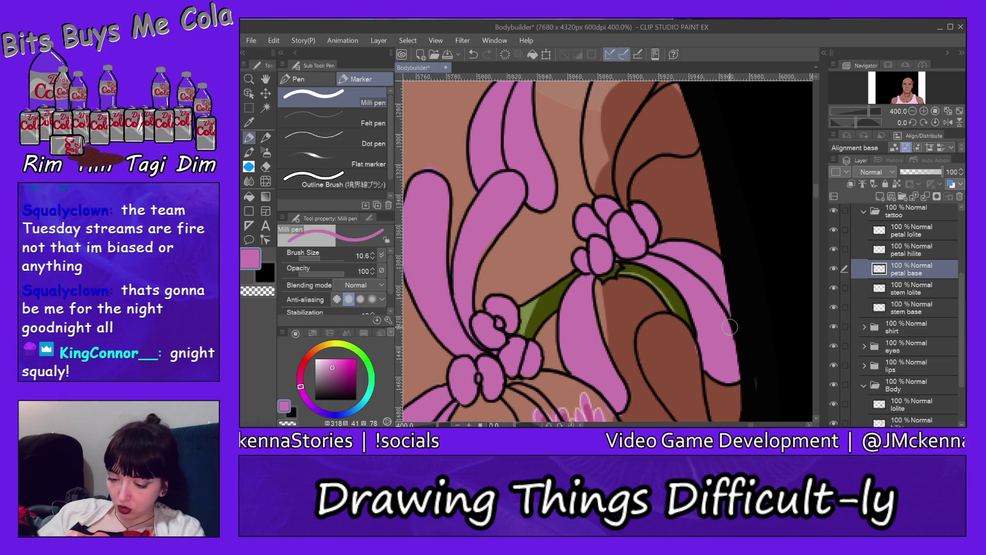
{"action": "left_click_drag", "start_coordinate": [815, 189], "coordinate": [816, 200]}
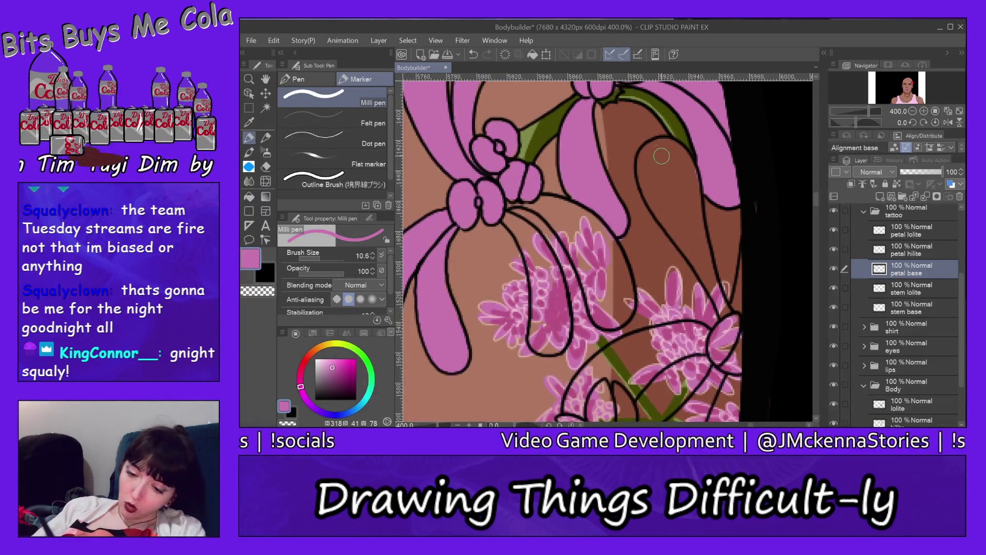
{"action": "mouse_move", "coordinate": [671, 157]}
{"action": "left_mouse_down"}
{"action": "mouse_move", "coordinate": [645, 152]}
{"action": "mouse_move", "coordinate": [658, 204]}
{"action": "left_mouse_up"}
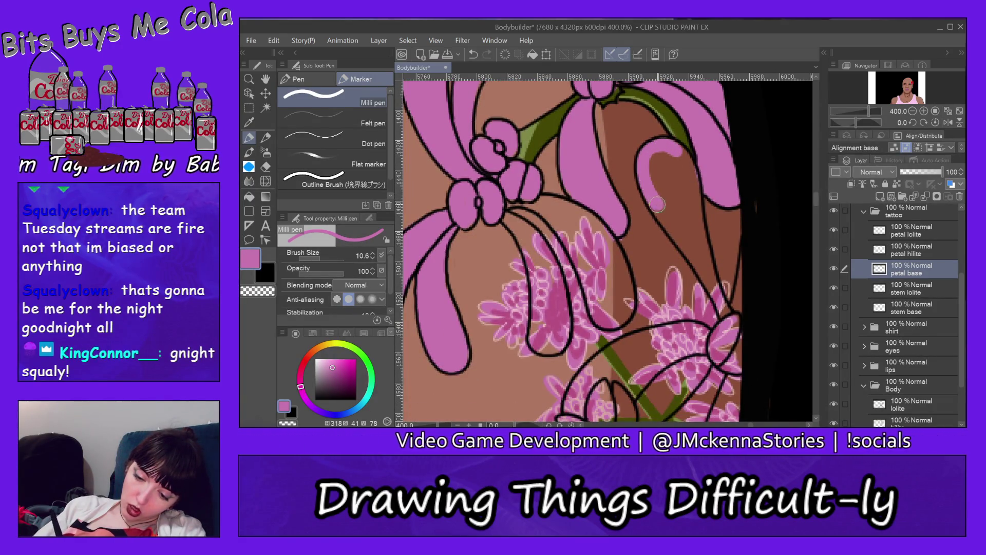
{"action": "mouse_move", "coordinate": [643, 166]}
{"action": "left_mouse_down"}
{"action": "mouse_move", "coordinate": [687, 193]}
{"action": "mouse_move", "coordinate": [661, 214]}
{"action": "mouse_move", "coordinate": [707, 261]}
{"action": "mouse_move", "coordinate": [694, 196]}
{"action": "left_mouse_up"}
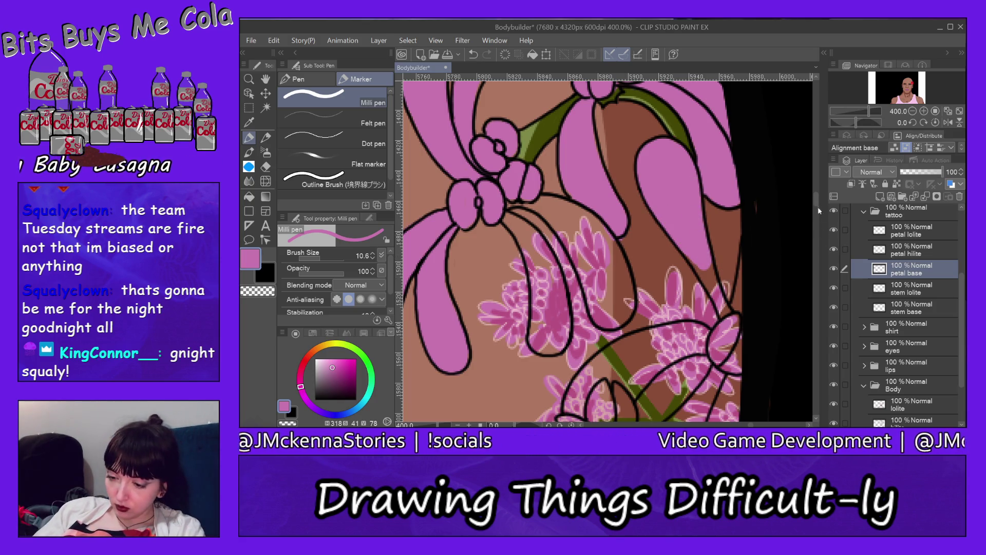
{"action": "left_click_drag", "start_coordinate": [817, 202], "coordinate": [818, 188]}
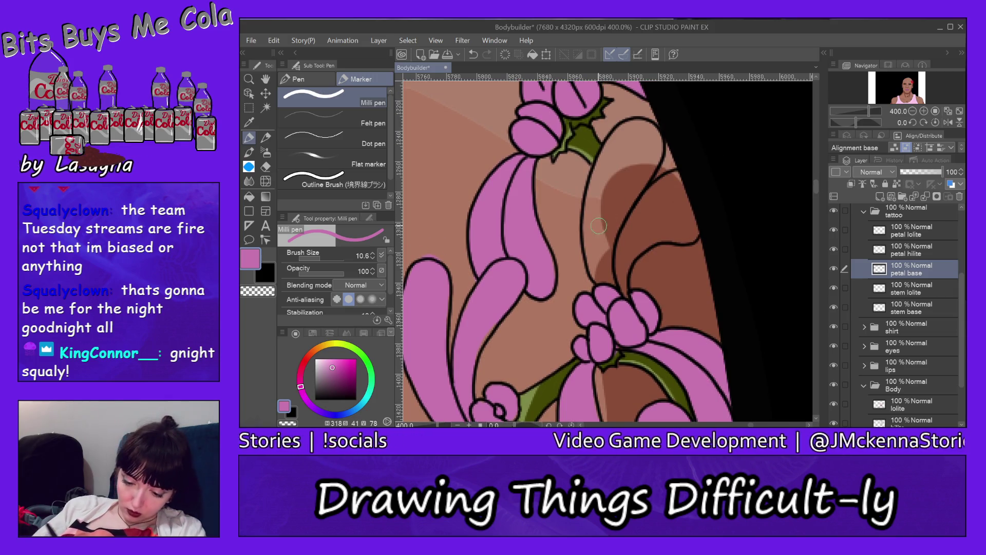
Step: Fill the remaining gaps between the long petal outlines pink, undoing one stray stroke
{"action": "mouse_move", "coordinate": [604, 279]}
{"action": "left_mouse_down"}
{"action": "mouse_move", "coordinate": [592, 252]}
{"action": "mouse_move", "coordinate": [601, 169]}
{"action": "left_mouse_up"}
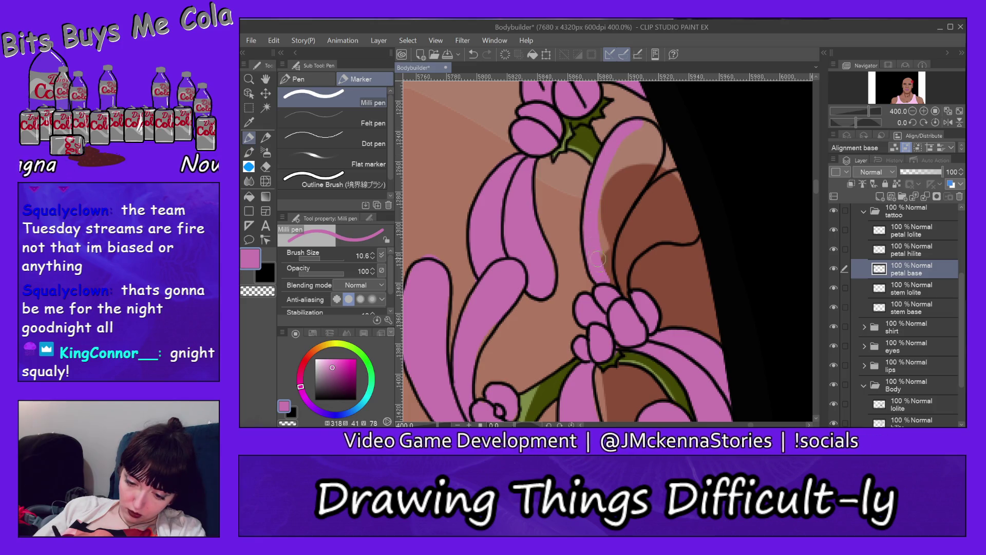
{"action": "mouse_move", "coordinate": [598, 259]}
{"action": "left_mouse_down"}
{"action": "mouse_move", "coordinate": [641, 169]}
{"action": "mouse_move", "coordinate": [630, 138]}
{"action": "left_mouse_up"}
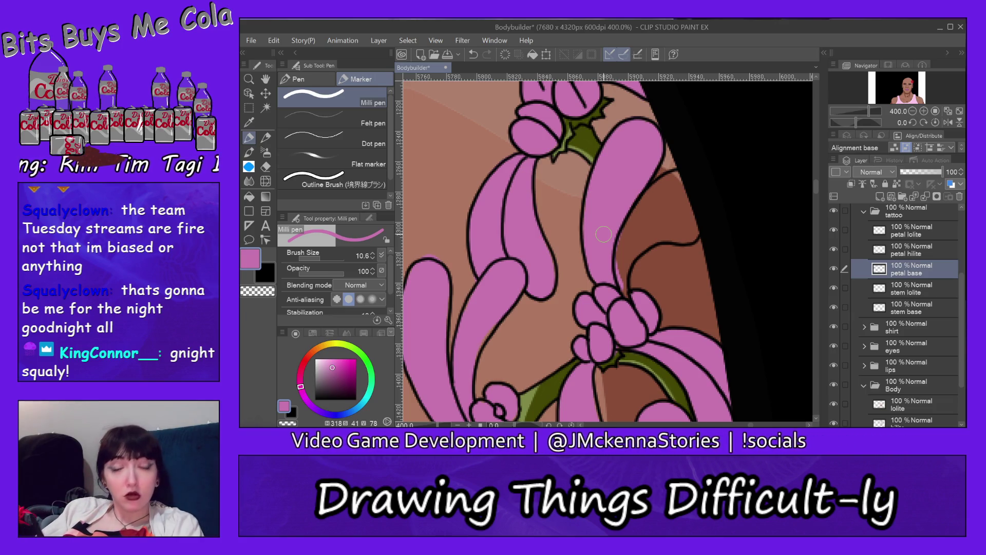
{"action": "mouse_move", "coordinate": [673, 182]}
{"action": "left_mouse_down"}
{"action": "mouse_move", "coordinate": [639, 206]}
{"action": "mouse_move", "coordinate": [616, 267]}
{"action": "mouse_move", "coordinate": [630, 231]}
{"action": "mouse_move", "coordinate": [621, 270]}
{"action": "mouse_move", "coordinate": [663, 221]}
{"action": "mouse_move", "coordinate": [629, 273]}
{"action": "mouse_move", "coordinate": [676, 232]}
{"action": "mouse_move", "coordinate": [670, 201]}
{"action": "mouse_move", "coordinate": [678, 229]}
{"action": "left_mouse_up"}
{"action": "key", "text": "ctrl+z"}
{"action": "mouse_move", "coordinate": [673, 180]}
{"action": "left_mouse_down"}
{"action": "mouse_move", "coordinate": [684, 229]}
{"action": "mouse_move", "coordinate": [696, 203]}
{"action": "left_mouse_up"}
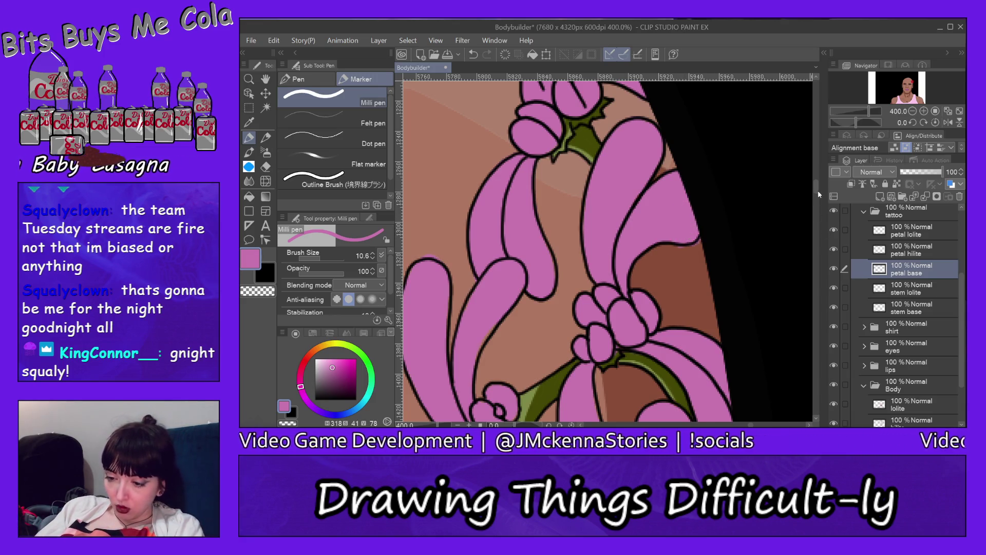
{"action": "left_click_drag", "start_coordinate": [817, 190], "coordinate": [815, 180]}
{"action": "left_click_drag", "start_coordinate": [816, 189], "coordinate": [819, 200]}
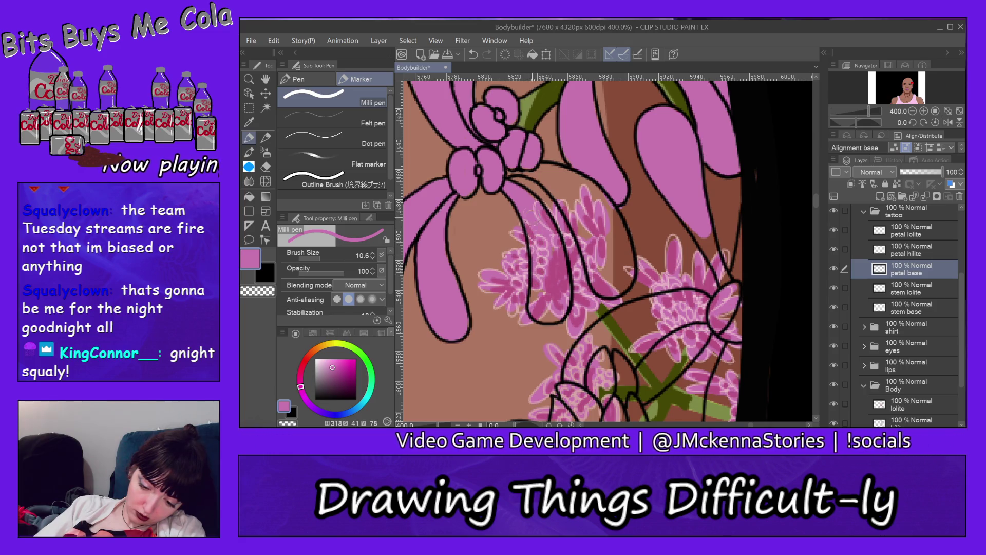
Step: Hide the petal highlight and petal shading layers
{"action": "left_click", "coordinate": [834, 250]}
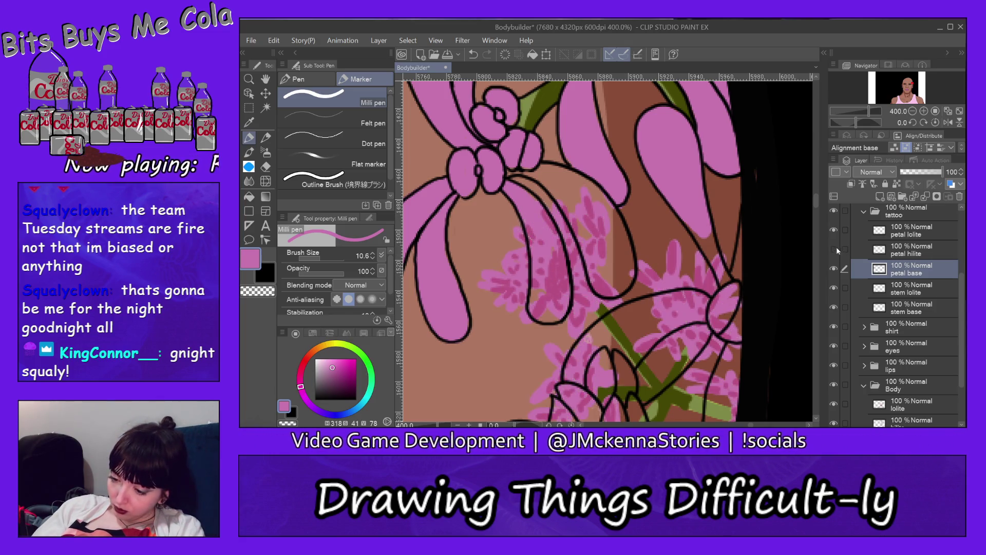
{"action": "left_click", "coordinate": [833, 229]}
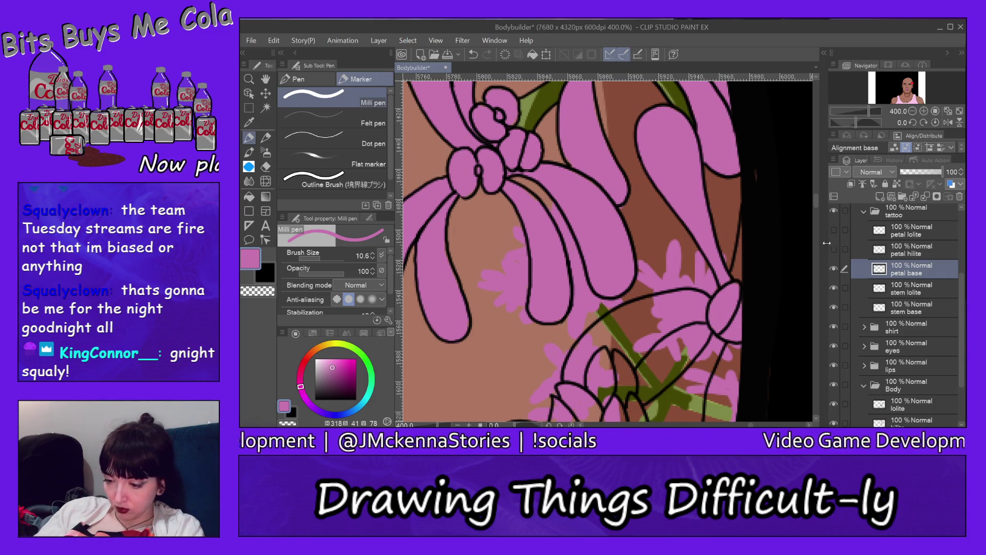
{"action": "left_click_drag", "start_coordinate": [817, 202], "coordinate": [819, 211]}
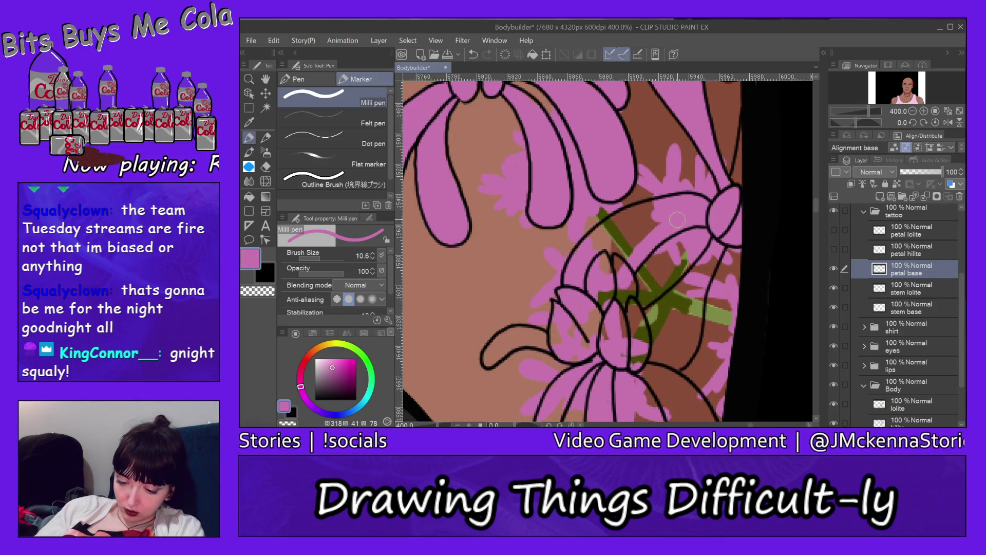
Step: Cover the green strokes and patches inside the petal with pink
{"action": "mouse_move", "coordinate": [640, 238]}
{"action": "left_mouse_down"}
{"action": "mouse_move", "coordinate": [656, 207]}
{"action": "mouse_move", "coordinate": [586, 271]}
{"action": "left_mouse_up"}
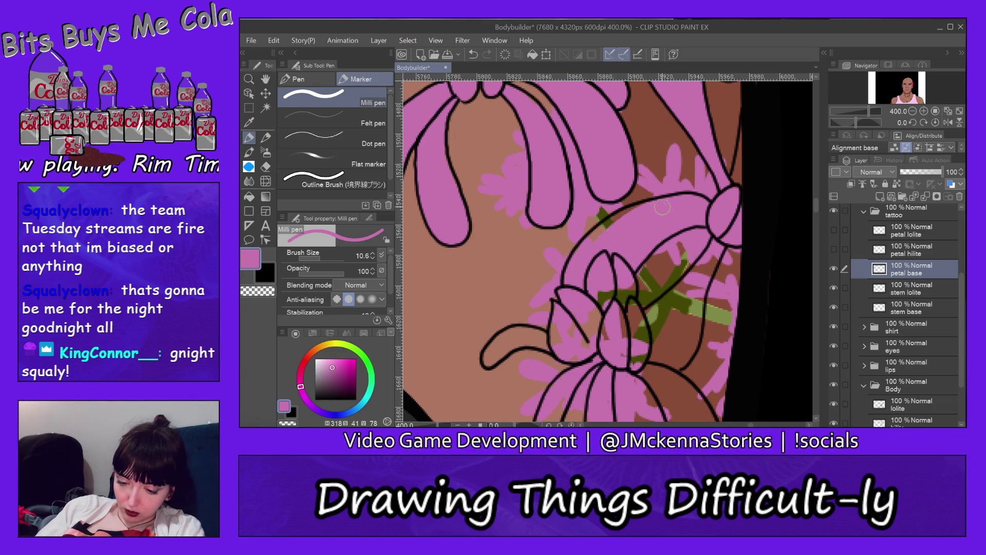
{"action": "left_click_drag", "start_coordinate": [663, 207], "coordinate": [579, 261]}
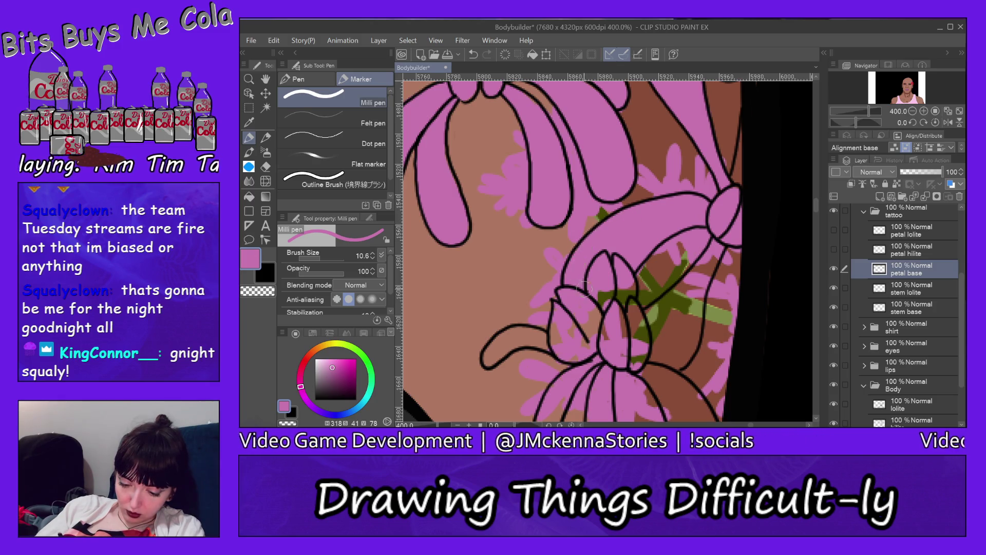
{"action": "mouse_move", "coordinate": [602, 301]}
{"action": "left_mouse_down"}
{"action": "mouse_move", "coordinate": [607, 267]}
{"action": "mouse_move", "coordinate": [621, 268]}
{"action": "left_mouse_up"}
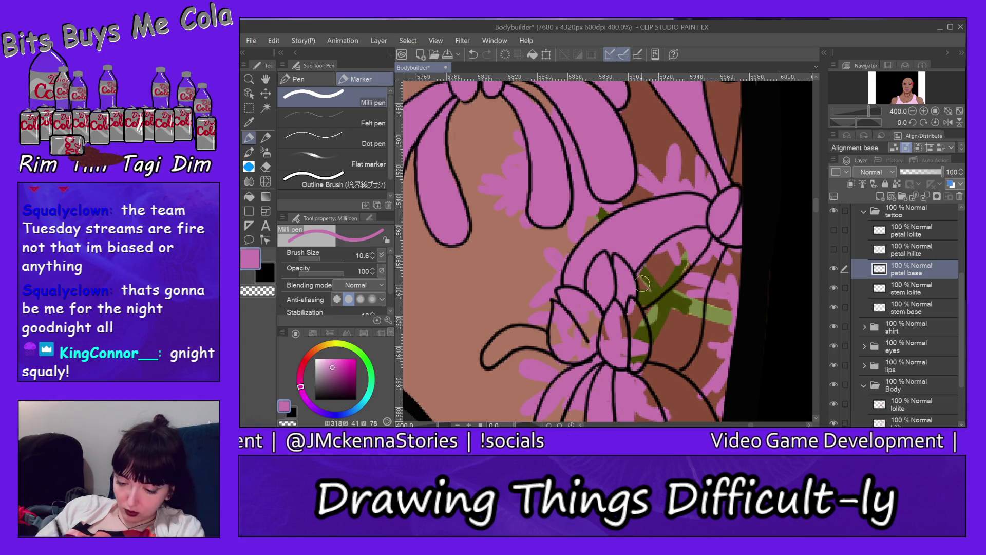
{"action": "mouse_move", "coordinate": [694, 280]}
{"action": "left_mouse_down"}
{"action": "mouse_move", "coordinate": [684, 313]}
{"action": "mouse_move", "coordinate": [713, 260]}
{"action": "mouse_move", "coordinate": [655, 362]}
{"action": "mouse_move", "coordinate": [686, 311]}
{"action": "left_mouse_up"}
{"action": "left_click_drag", "start_coordinate": [668, 370], "coordinate": [691, 317]}
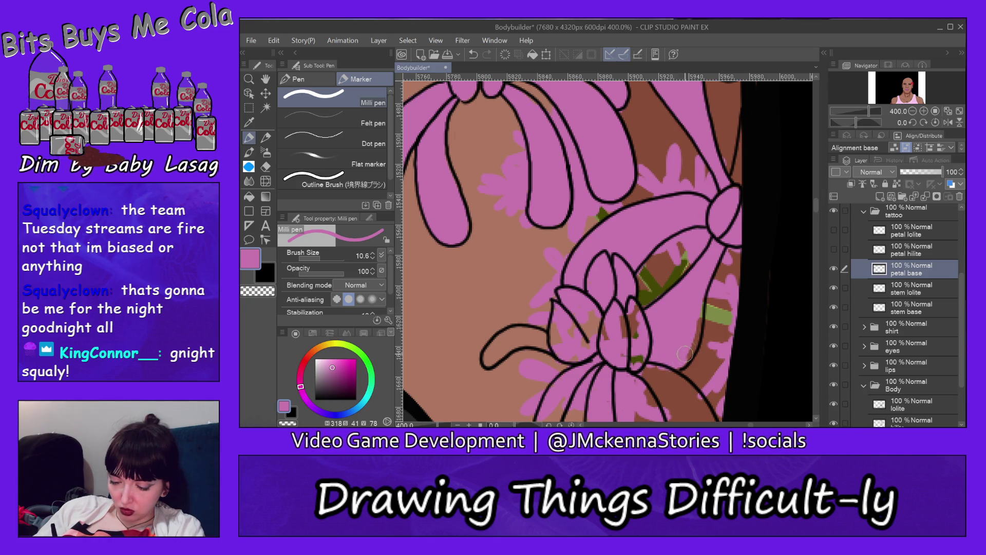
{"action": "mouse_move", "coordinate": [685, 354]}
{"action": "left_mouse_down"}
{"action": "mouse_move", "coordinate": [692, 307]}
{"action": "mouse_move", "coordinate": [698, 329]}
{"action": "left_mouse_up"}
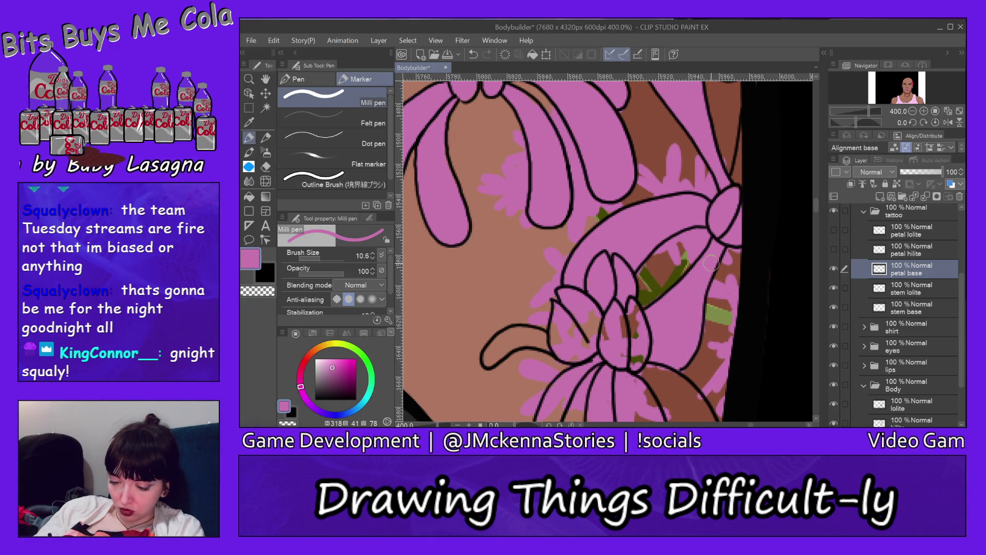
Step: Fill brown gaps in the right, middle-left and lower-left petals, then the left curling petal
{"action": "scroll", "coordinate": [815, 209], "scroll_direction": "down", "scroll_amount": 3}
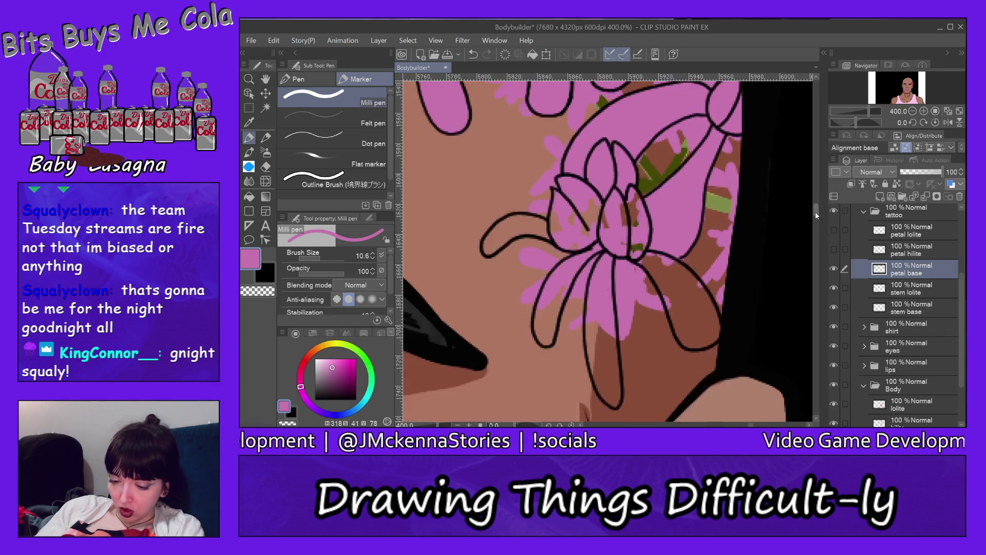
{"action": "scroll", "coordinate": [775, 215], "scroll_direction": "down", "scroll_amount": 2}
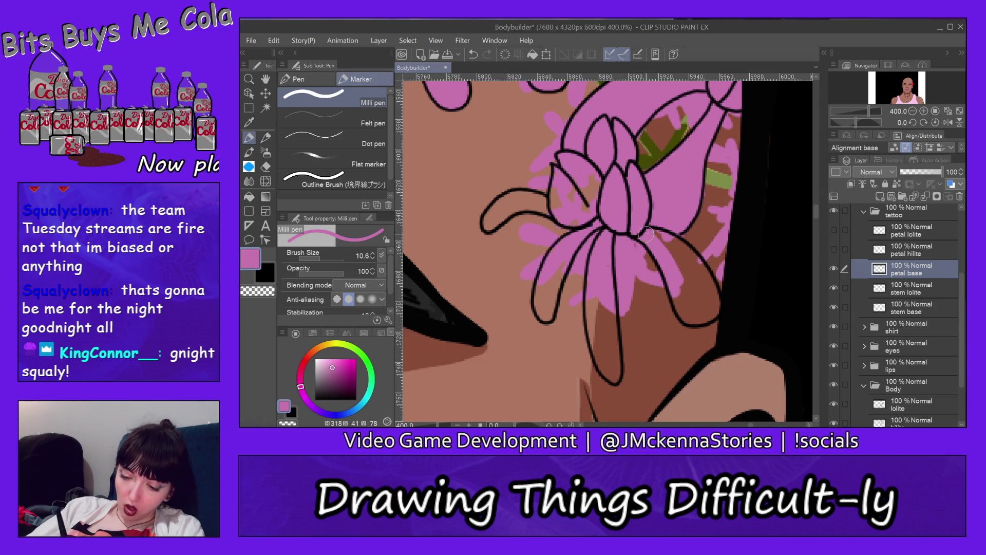
{"action": "mouse_move", "coordinate": [647, 233]}
{"action": "left_mouse_down"}
{"action": "mouse_move", "coordinate": [691, 280]}
{"action": "mouse_move", "coordinate": [696, 271]}
{"action": "mouse_move", "coordinate": [707, 281]}
{"action": "mouse_move", "coordinate": [715, 308]}
{"action": "mouse_move", "coordinate": [683, 316]}
{"action": "mouse_move", "coordinate": [672, 280]}
{"action": "left_mouse_up"}
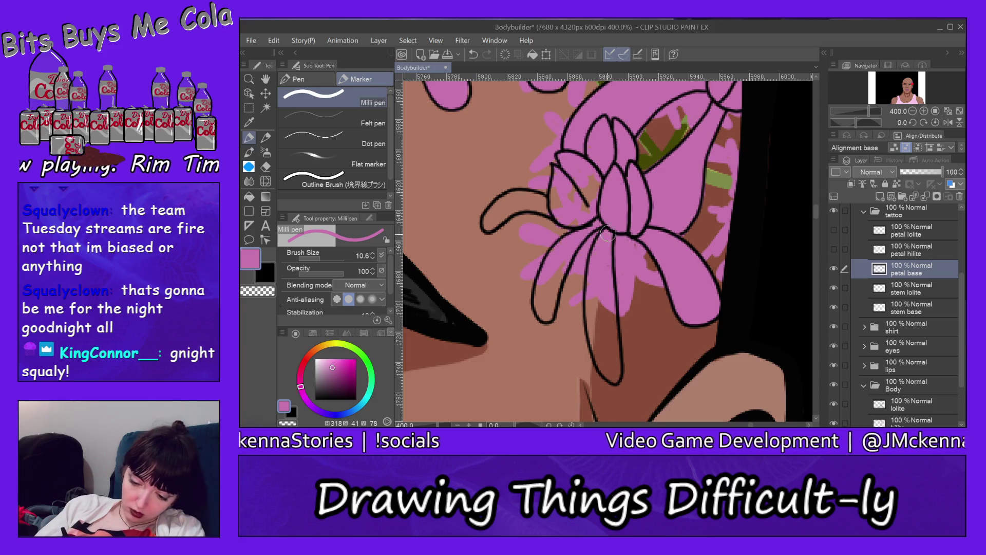
{"action": "mouse_move", "coordinate": [594, 313]}
{"action": "left_mouse_down"}
{"action": "mouse_move", "coordinate": [604, 249]}
{"action": "mouse_move", "coordinate": [616, 364]}
{"action": "left_mouse_up"}
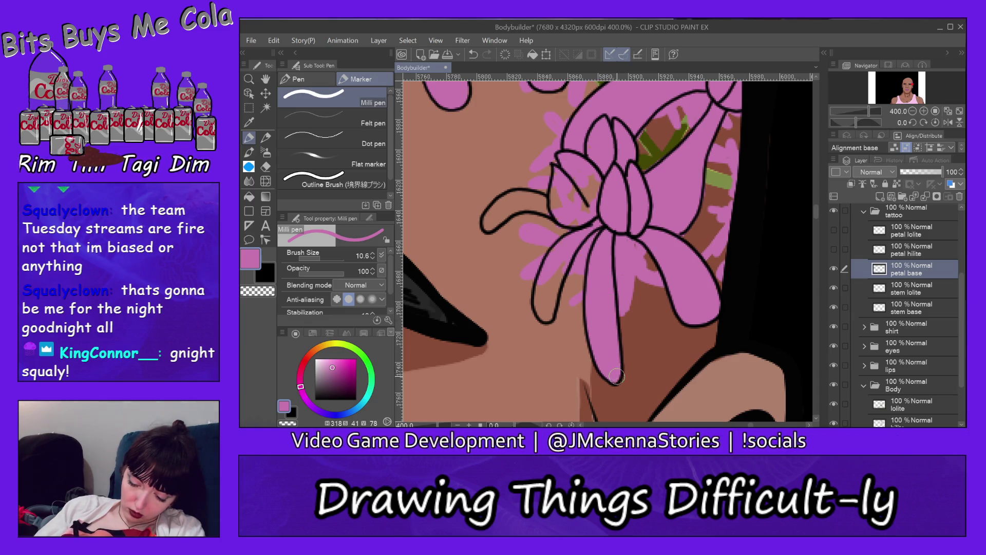
{"action": "left_click_drag", "start_coordinate": [554, 270], "coordinate": [549, 312]}
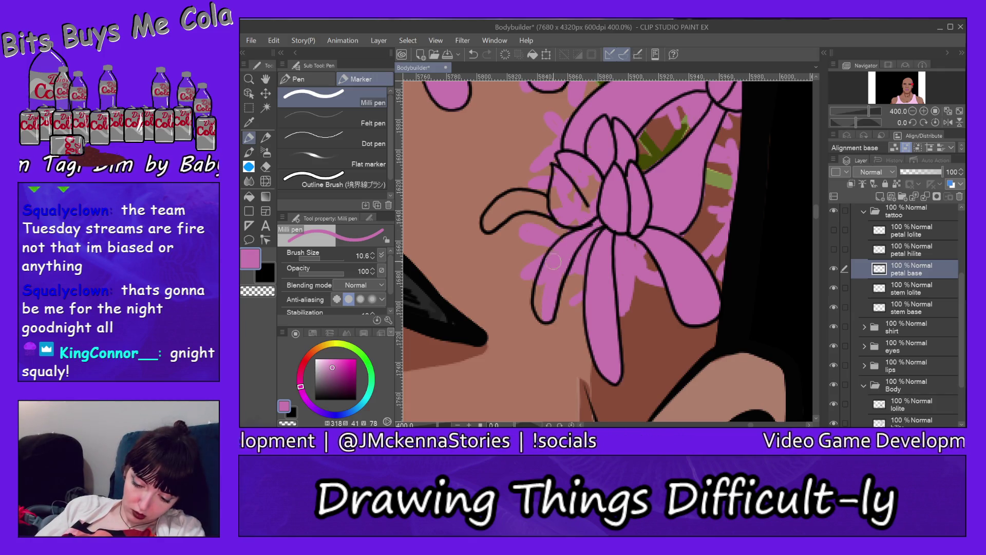
{"action": "left_click_drag", "start_coordinate": [553, 262], "coordinate": [545, 315]}
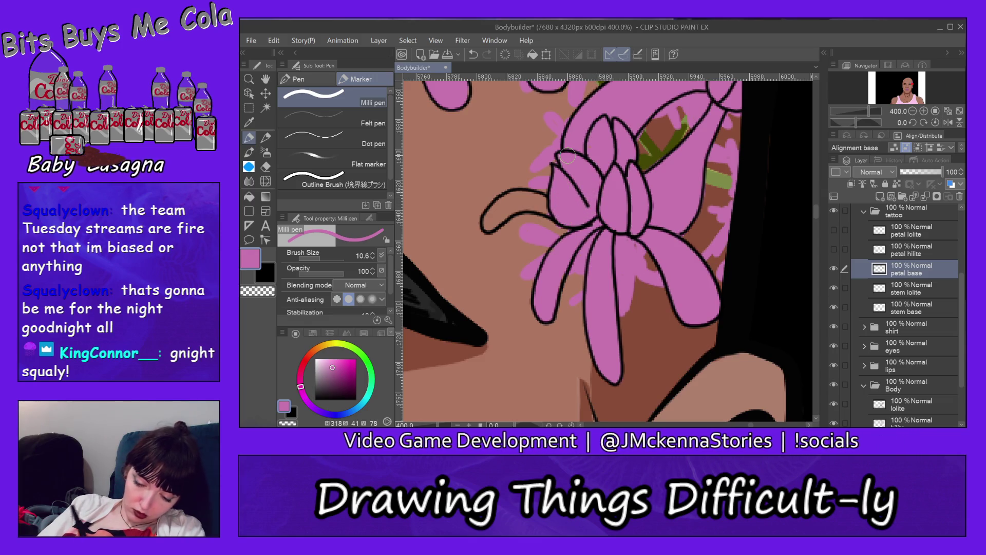
{"action": "left_click_drag", "start_coordinate": [516, 194], "coordinate": [489, 220]}
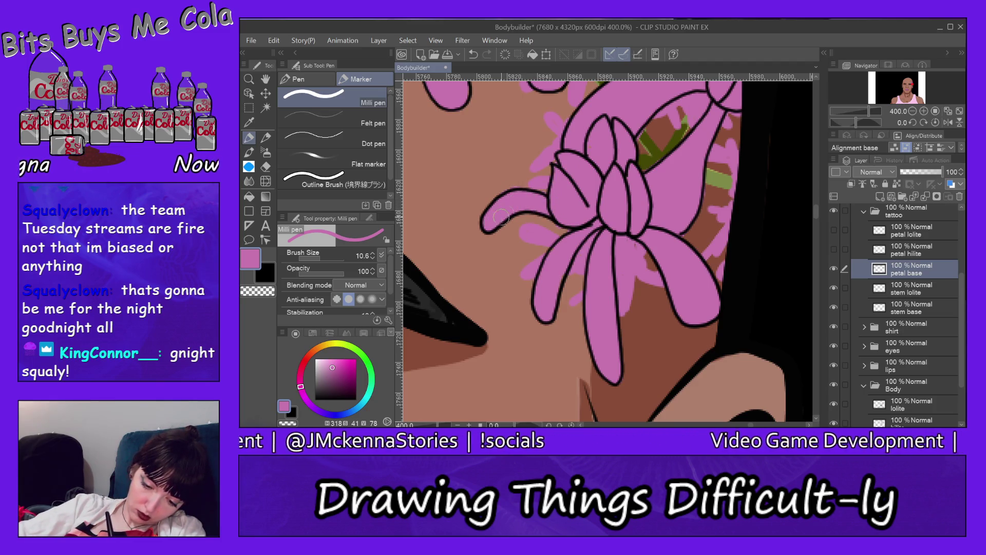
{"action": "left_click_drag", "start_coordinate": [501, 216], "coordinate": [520, 205]}
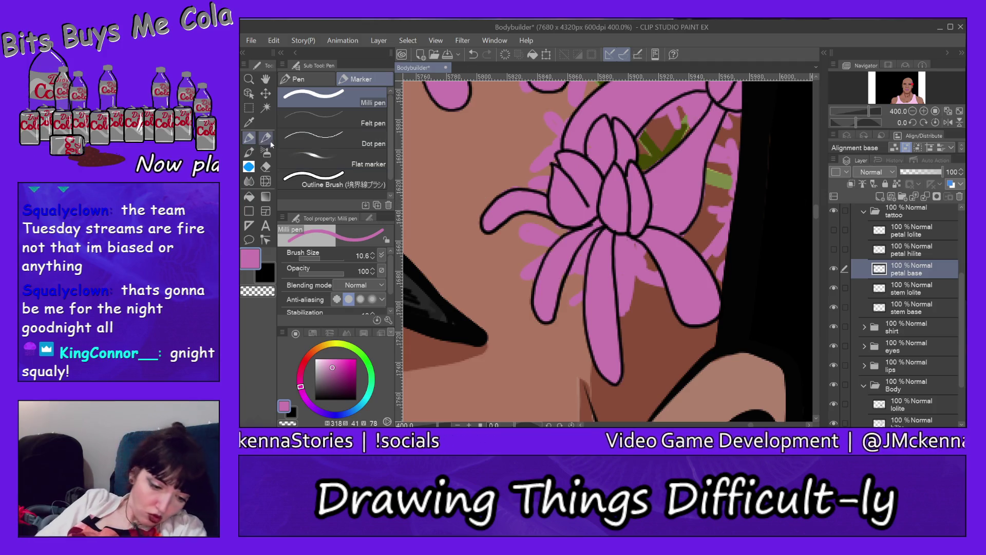
Step: Erase pink spill between and beside the petals with the Hard eraser at 22.4, then 13.6
{"action": "left_click", "coordinate": [266, 166]}
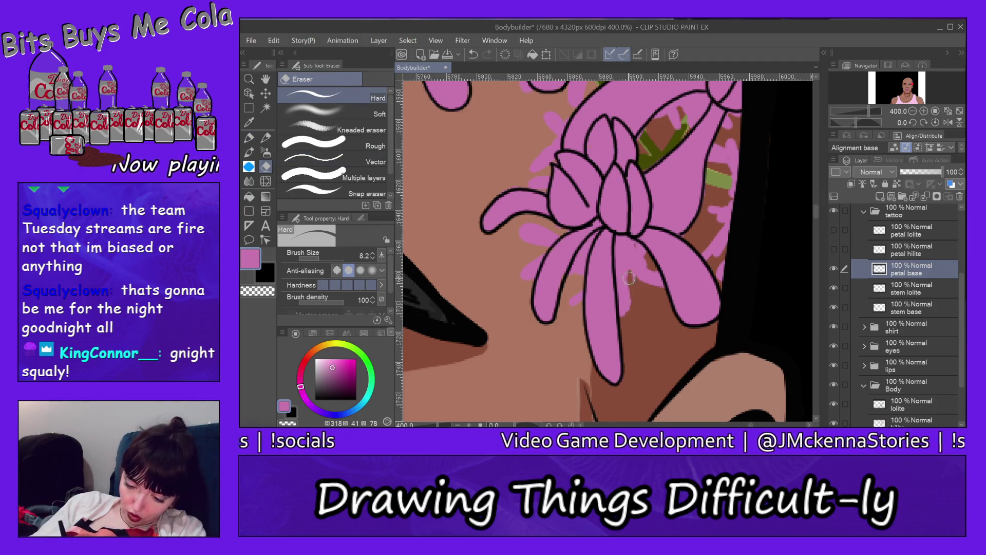
{"action": "left_click_drag", "start_coordinate": [629, 278], "coordinate": [628, 308]}
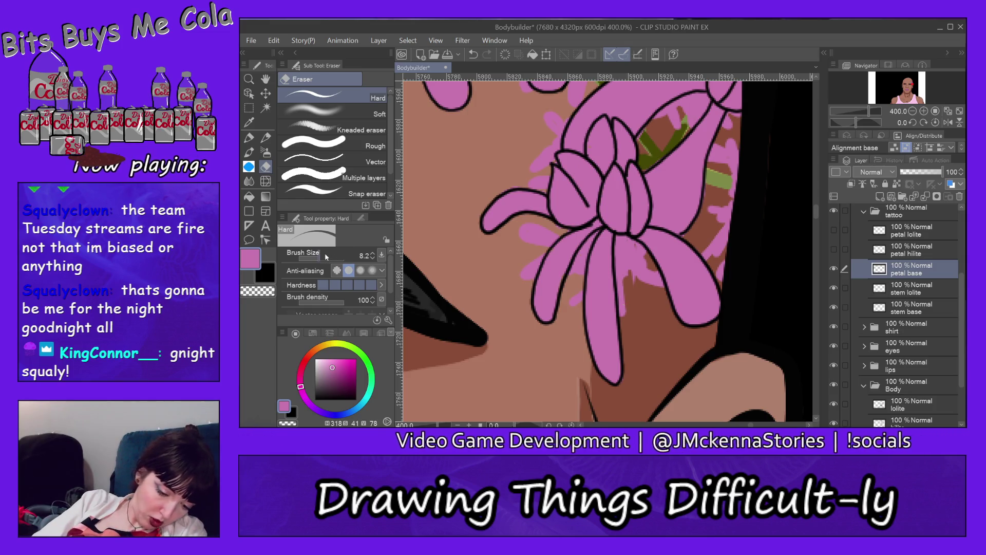
{"action": "left_click_drag", "start_coordinate": [326, 257], "coordinate": [344, 256]}
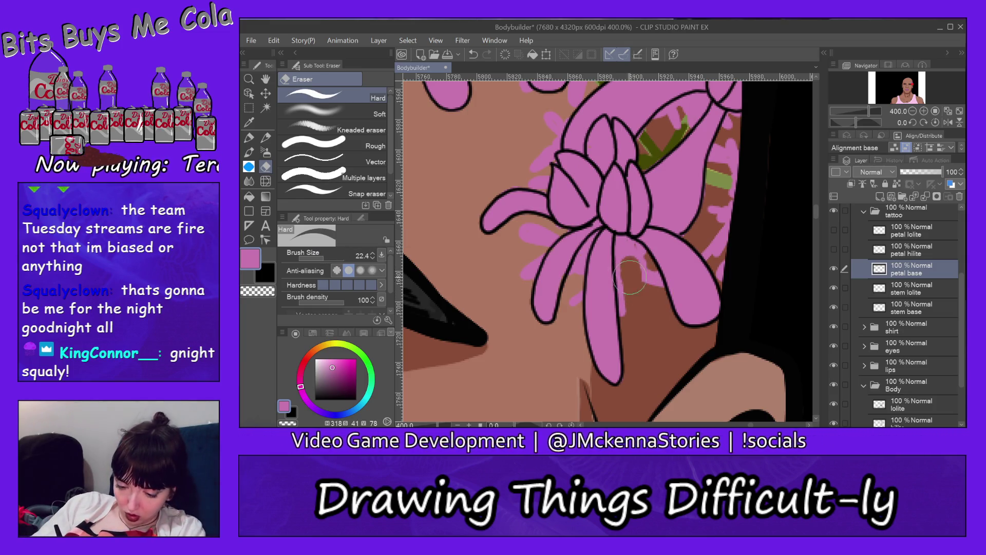
{"action": "mouse_move", "coordinate": [630, 278]}
{"action": "left_mouse_down"}
{"action": "mouse_move", "coordinate": [632, 306]}
{"action": "mouse_move", "coordinate": [649, 276]}
{"action": "mouse_move", "coordinate": [628, 262]}
{"action": "left_mouse_up"}
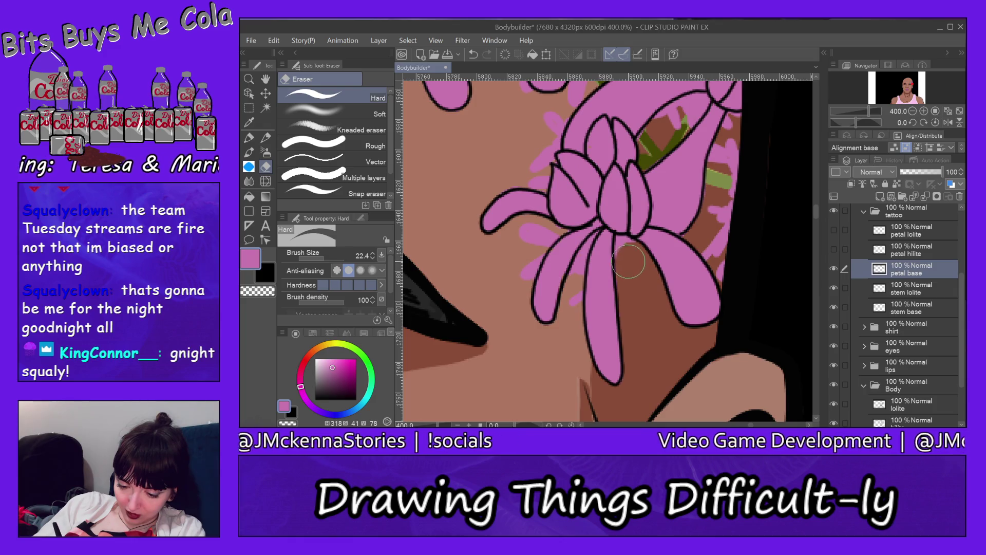
{"action": "left_click", "coordinate": [321, 257]}
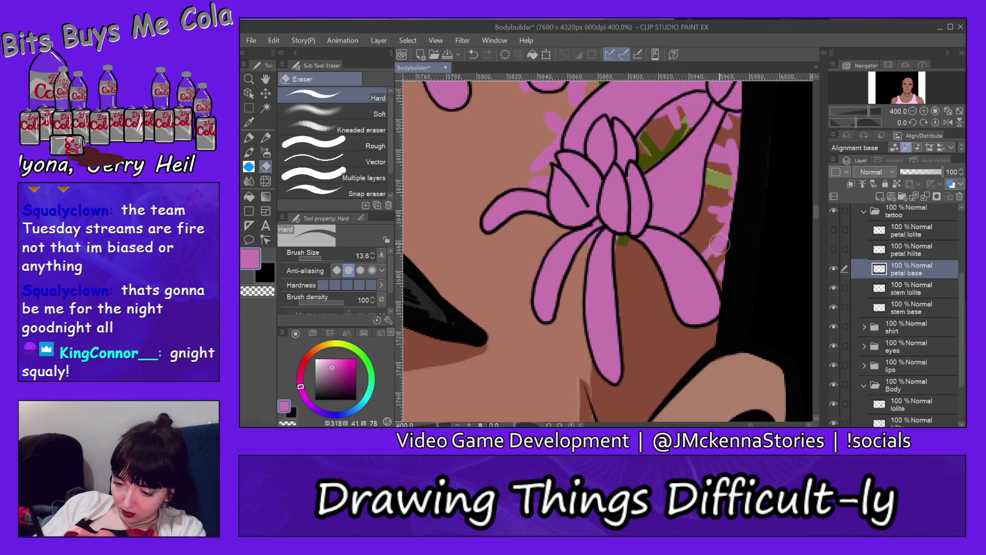
{"action": "mouse_move", "coordinate": [718, 267]}
{"action": "left_mouse_down"}
{"action": "mouse_move", "coordinate": [716, 217]}
{"action": "mouse_move", "coordinate": [735, 141]}
{"action": "mouse_move", "coordinate": [717, 169]}
{"action": "left_mouse_up"}
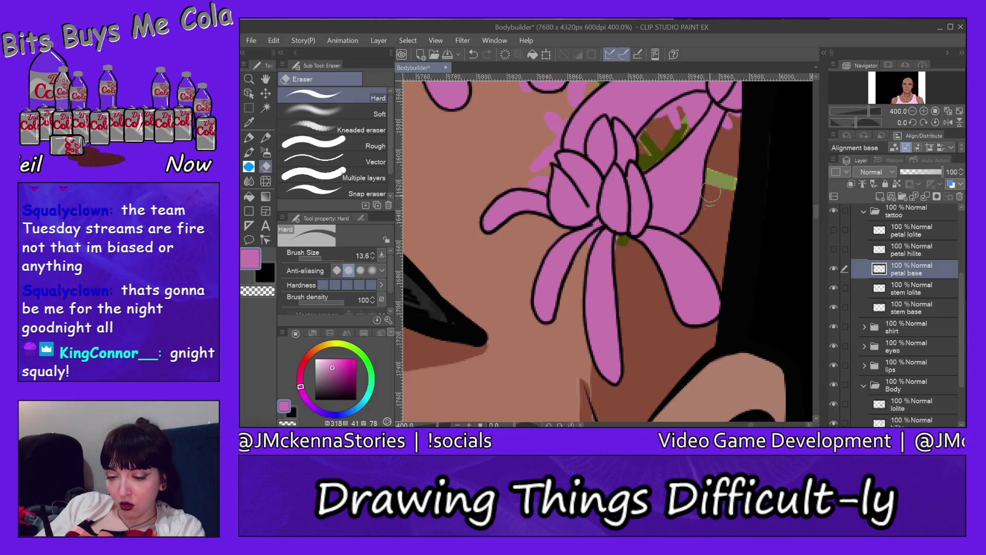
{"action": "left_click_drag", "start_coordinate": [711, 194], "coordinate": [703, 228]}
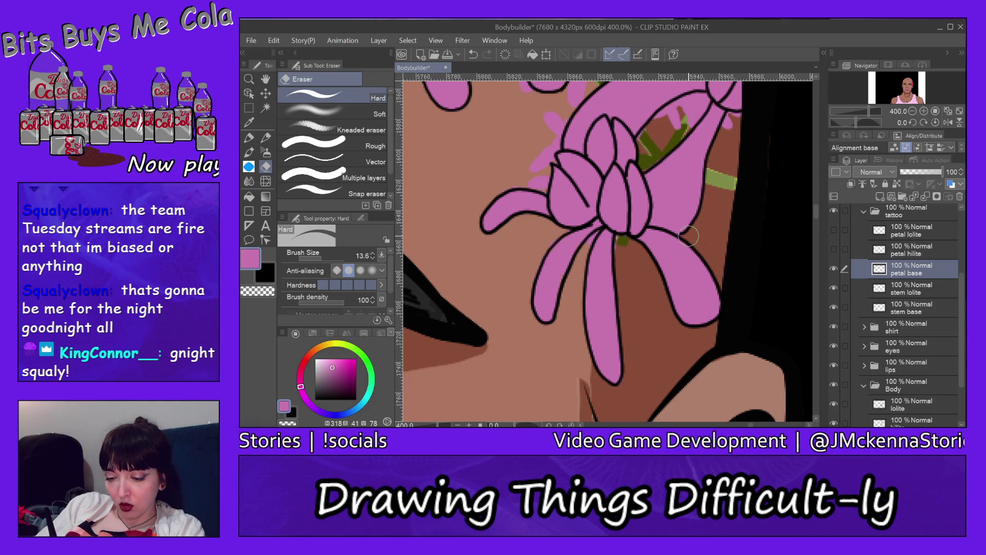
Step: Erase the pink covering the green stem inside and beneath the lower petal
{"action": "scroll", "coordinate": [709, 244], "scroll_direction": "up", "scroll_amount": 3}
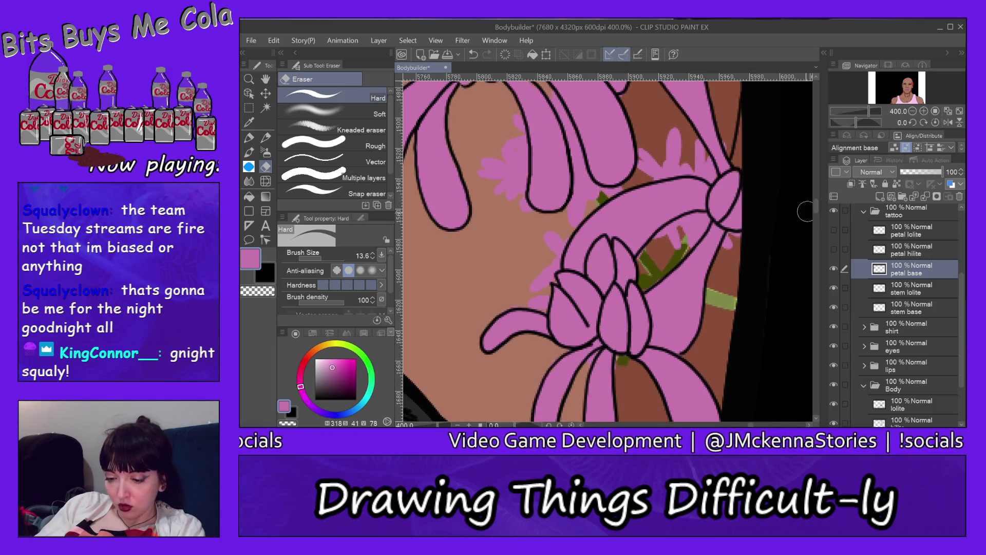
{"action": "left_click_drag", "start_coordinate": [729, 252], "coordinate": [736, 239]}
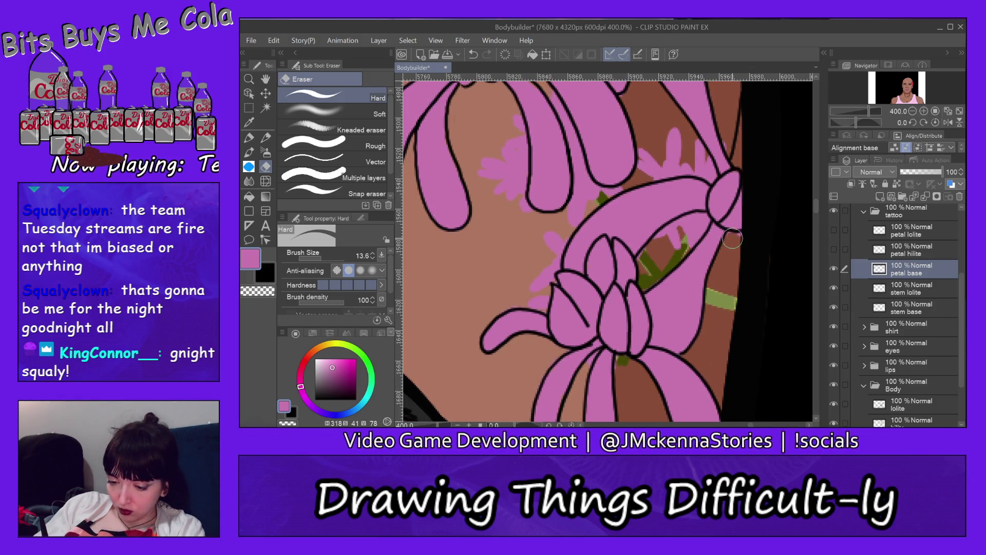
{"action": "left_click_drag", "start_coordinate": [699, 223], "coordinate": [645, 258]}
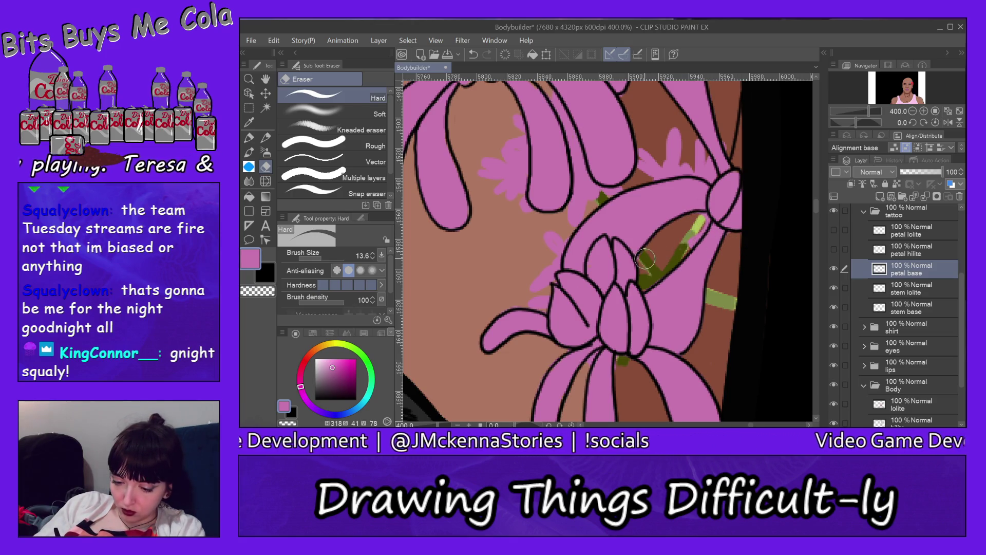
{"action": "mouse_move", "coordinate": [695, 221]}
{"action": "left_mouse_down"}
{"action": "mouse_move", "coordinate": [673, 257]}
{"action": "mouse_move", "coordinate": [703, 218]}
{"action": "mouse_move", "coordinate": [673, 257]}
{"action": "left_mouse_up"}
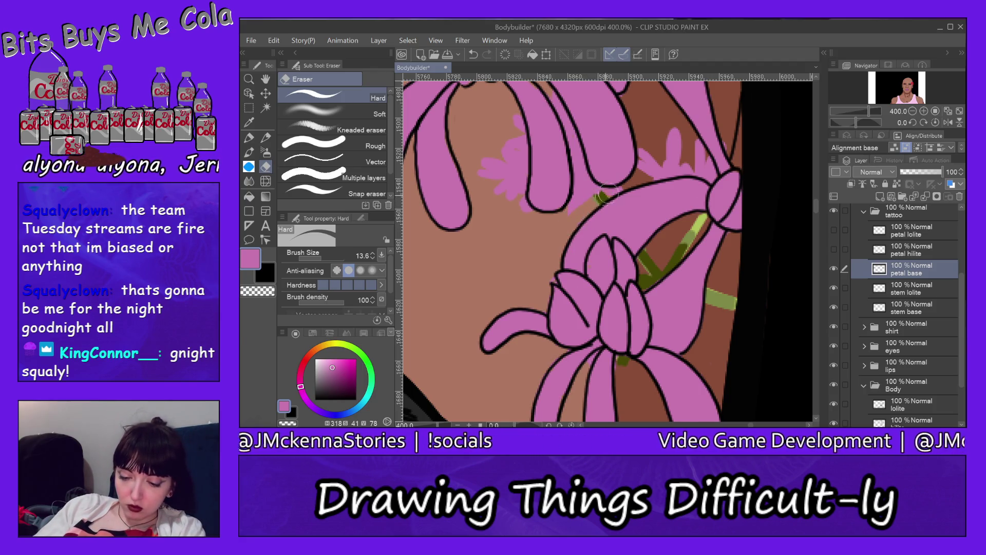
{"action": "left_click_drag", "start_coordinate": [605, 197], "coordinate": [602, 196]}
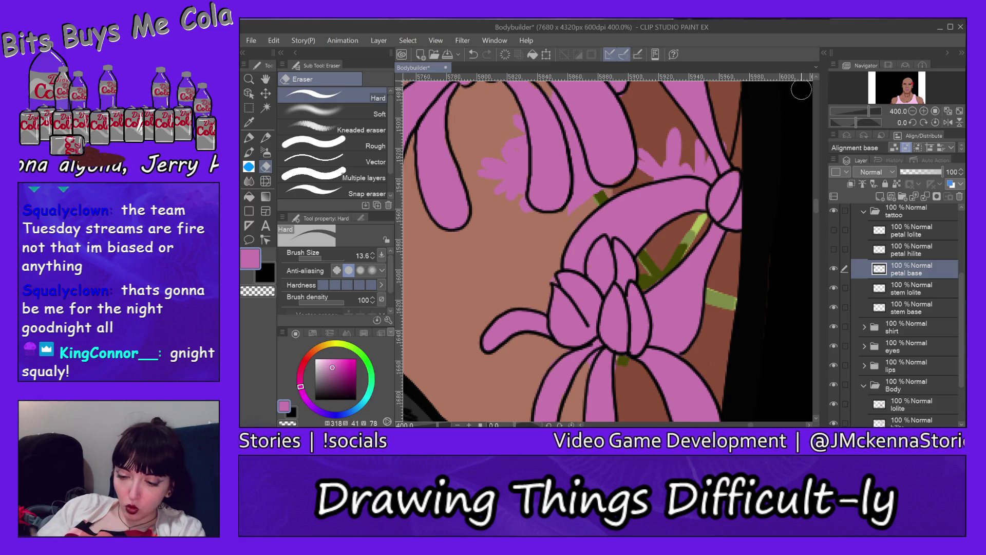
{"action": "scroll", "coordinate": [815, 205], "scroll_direction": "up", "scroll_amount": 3}
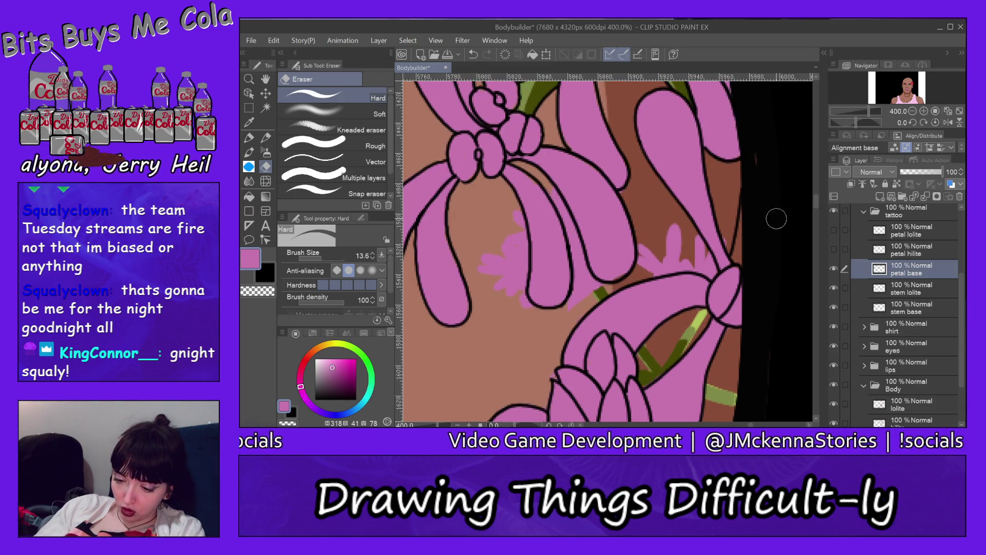
{"action": "mouse_move", "coordinate": [705, 265]}
{"action": "left_mouse_down"}
{"action": "mouse_move", "coordinate": [701, 250]}
{"action": "mouse_move", "coordinate": [646, 248]}
{"action": "mouse_move", "coordinate": [691, 251]}
{"action": "left_mouse_up"}
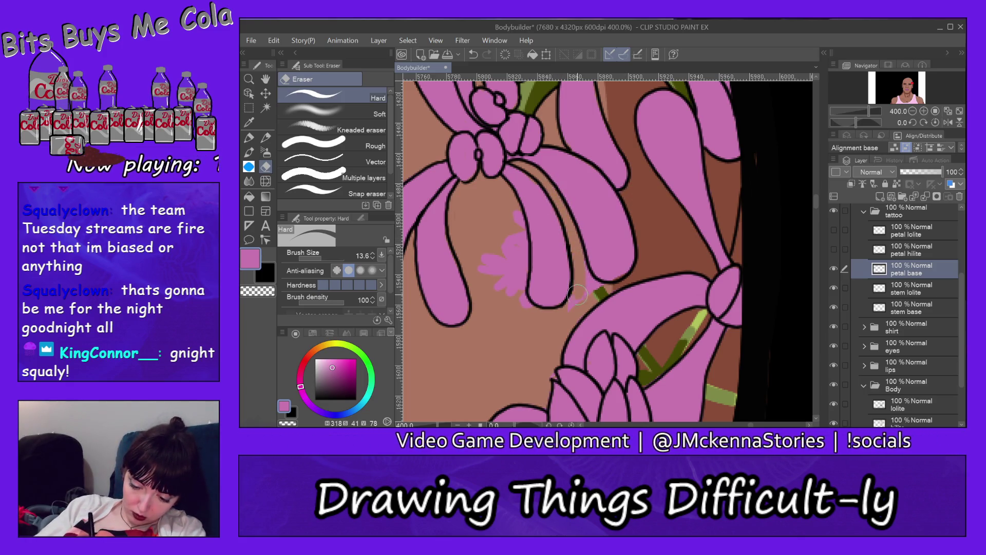
{"action": "left_click_drag", "start_coordinate": [587, 297], "coordinate": [612, 287]}
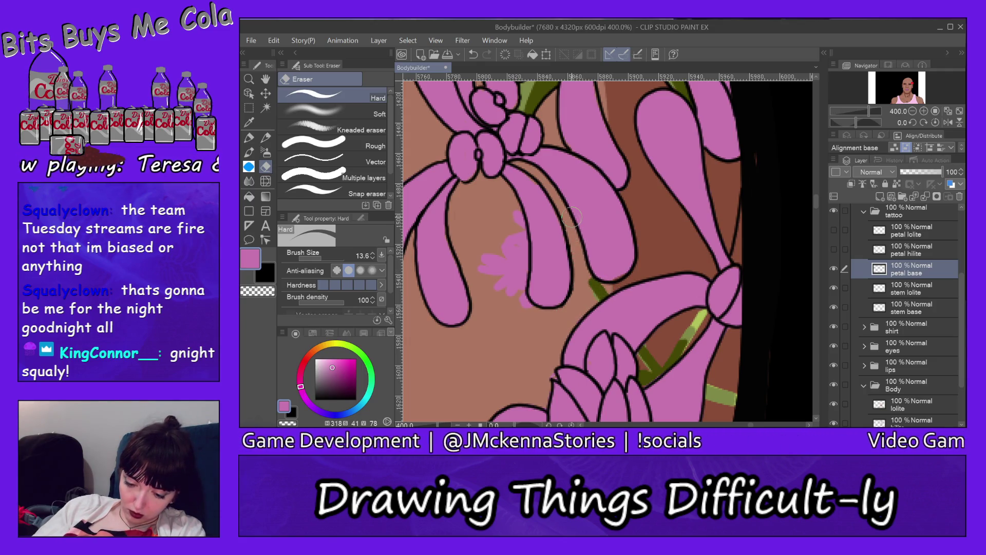
Step: Erase the stray pink splotch near the upper petals
{"action": "left_click_drag", "start_coordinate": [515, 234], "coordinate": [516, 265]}
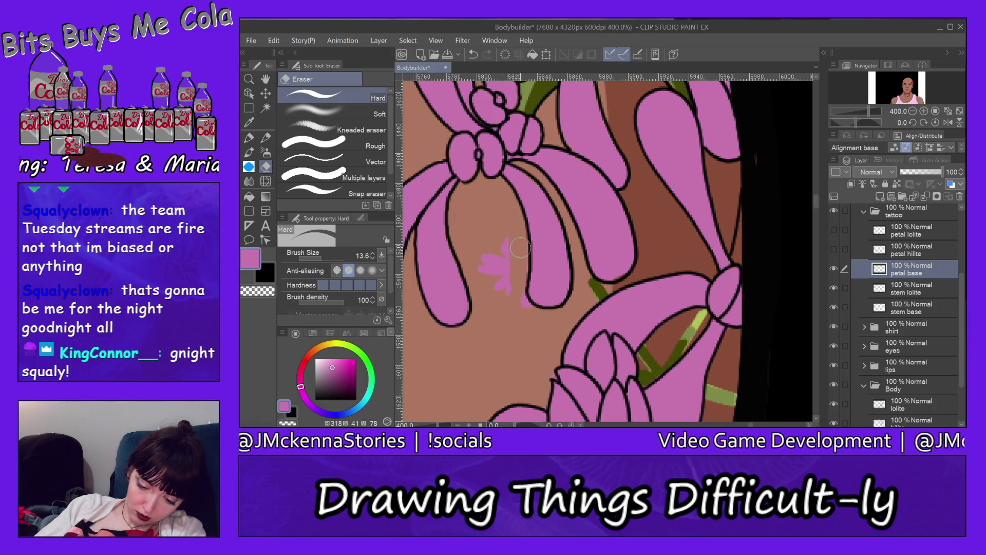
{"action": "left_click_drag", "start_coordinate": [520, 249], "coordinate": [512, 289]}
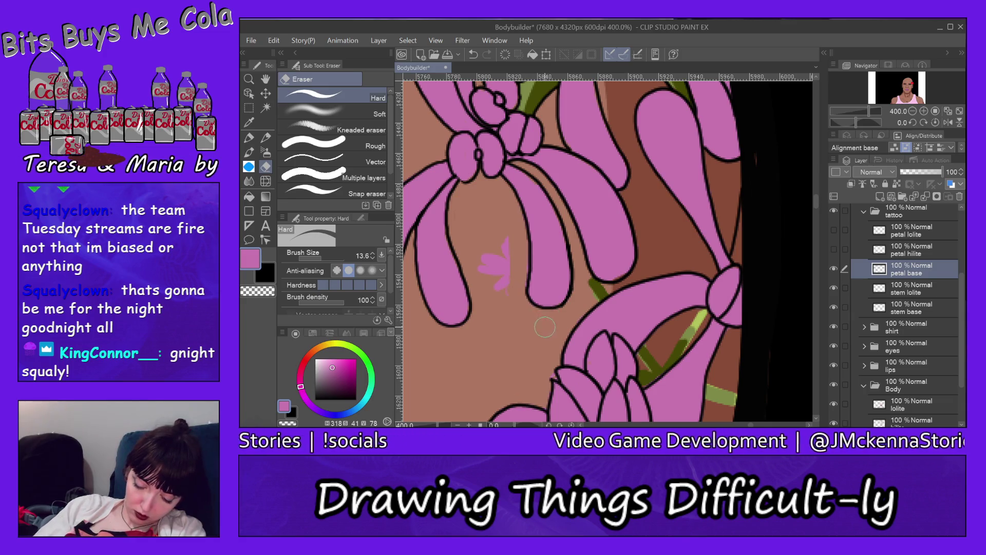
{"action": "mouse_move", "coordinate": [511, 293]}
{"action": "left_mouse_down"}
{"action": "mouse_move", "coordinate": [505, 262]}
{"action": "mouse_move", "coordinate": [476, 273]}
{"action": "left_mouse_up"}
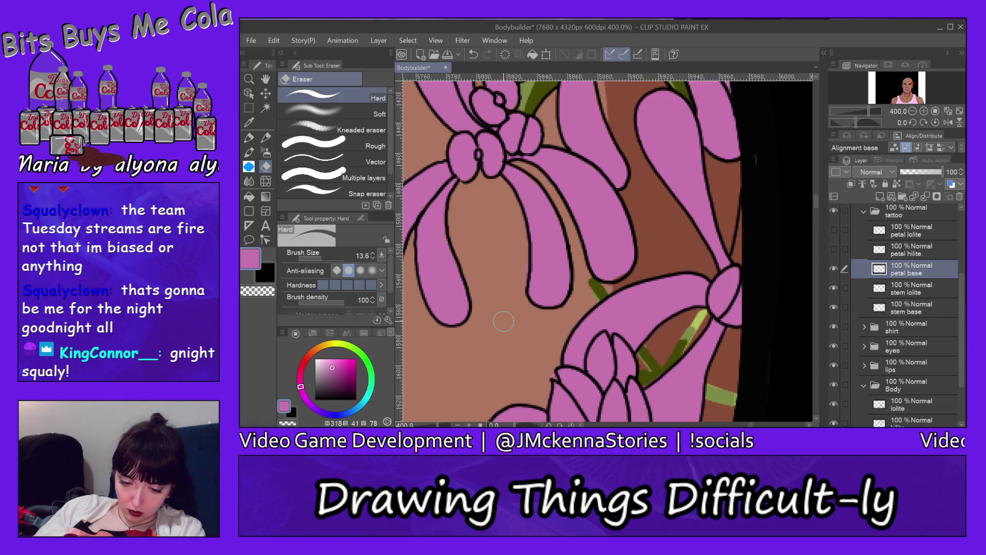
{"action": "left_click_drag", "start_coordinate": [814, 200], "coordinate": [814, 183]}
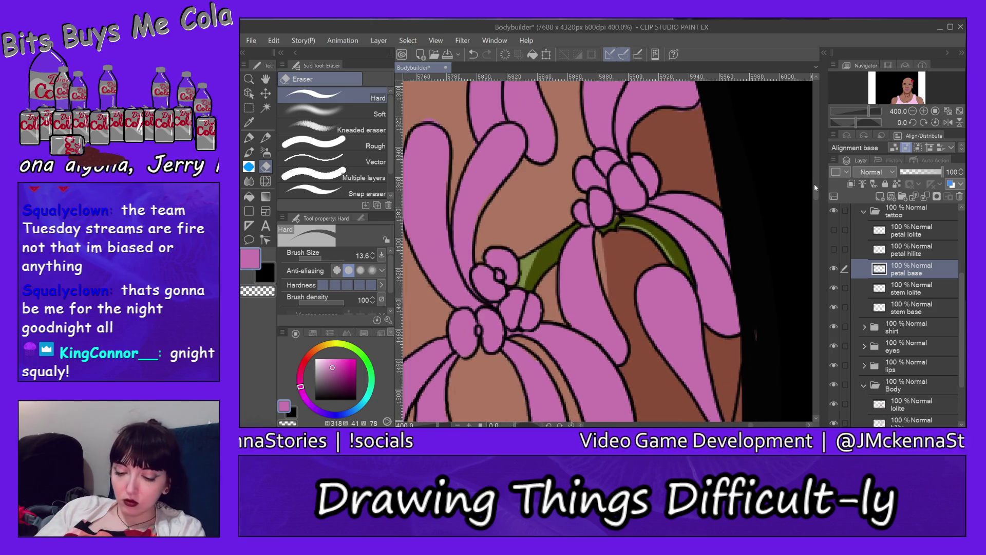
Step: Sample the stem's dark green and layer, then draw shading along the stem edge
{"action": "left_click", "coordinate": [556, 247], "text": "alt"}
{"action": "left_click", "coordinate": [549, 250], "text": "ctrl+shift"}
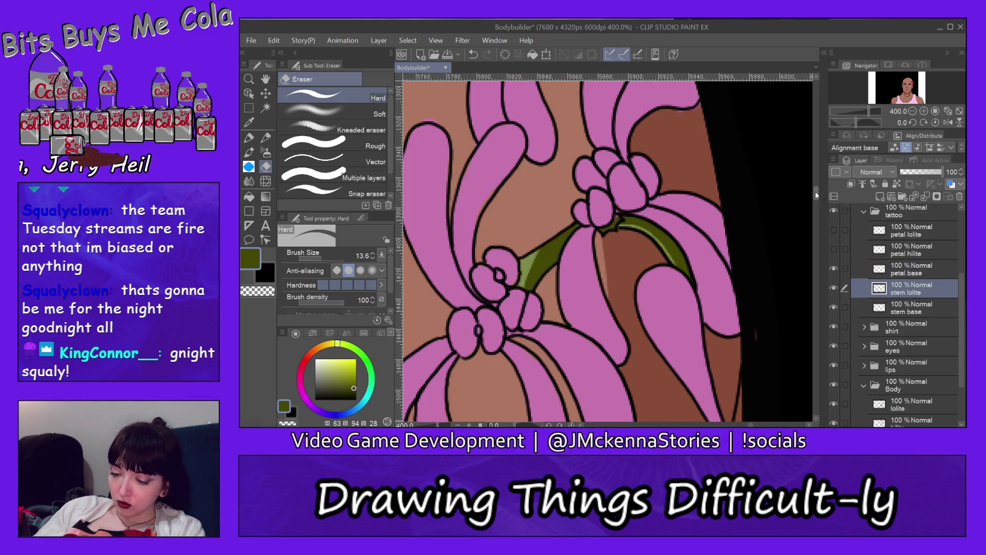
{"action": "left_click_drag", "start_coordinate": [816, 194], "coordinate": [815, 204]}
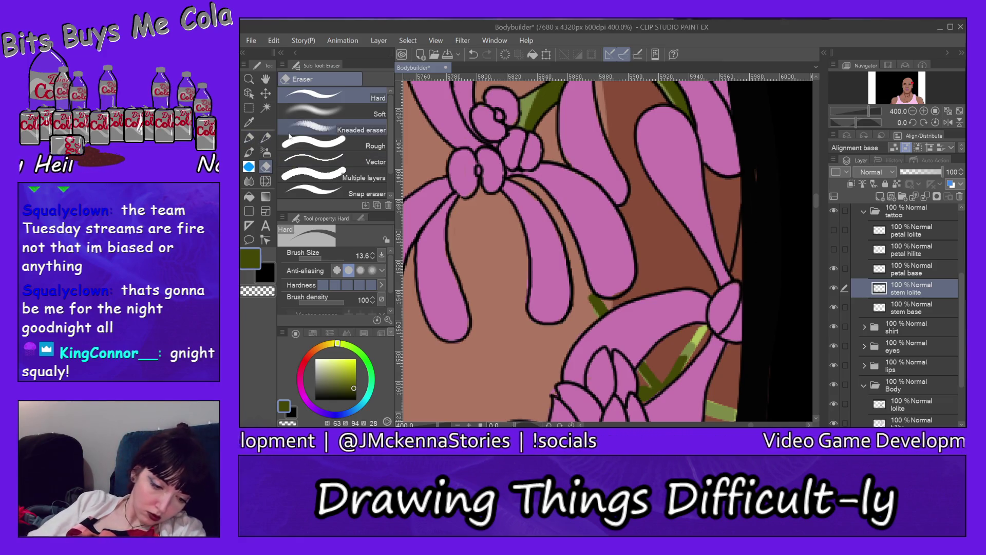
{"action": "left_click", "coordinate": [248, 137]}
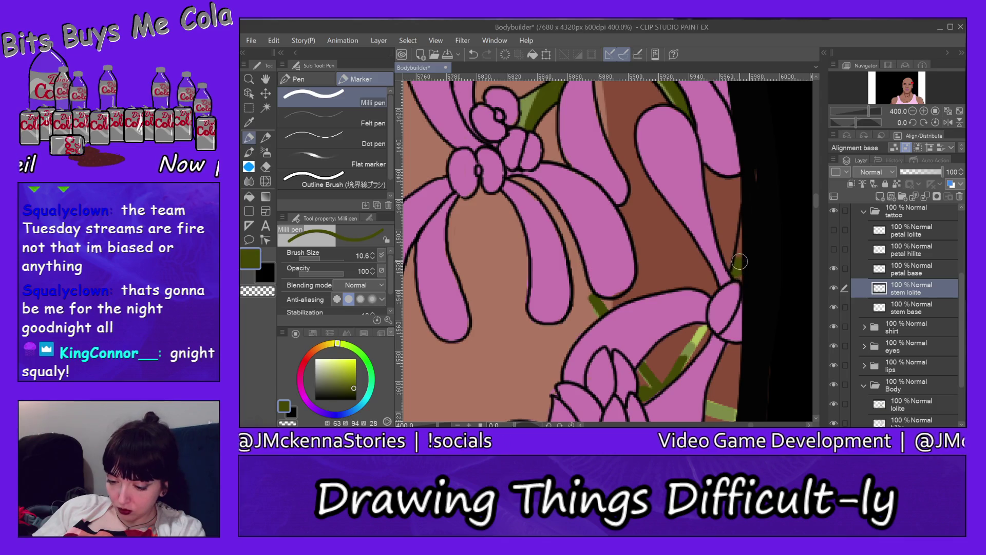
{"action": "left_click_drag", "start_coordinate": [740, 261], "coordinate": [744, 236]}
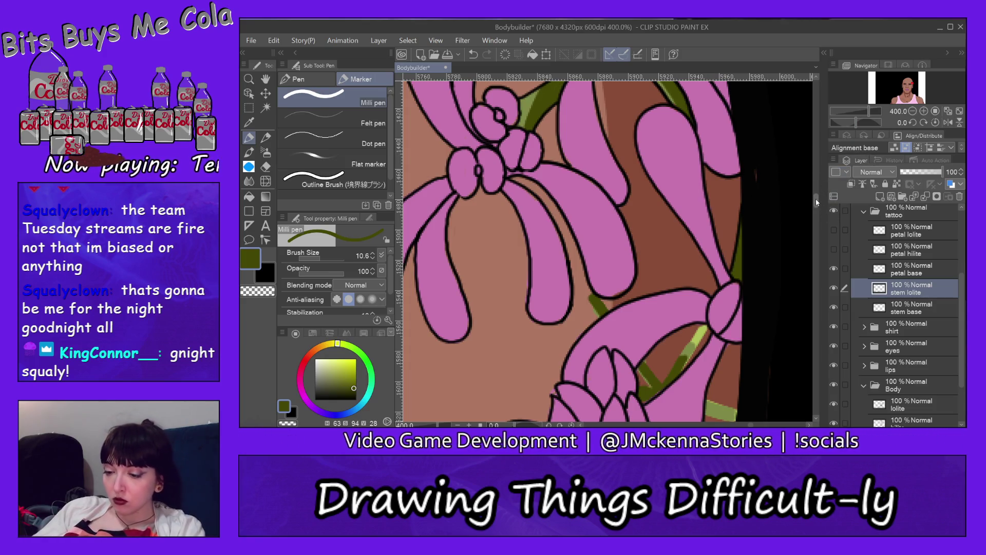
Step: Erase the stem's low-light between the flowers to reveal the lighter green
{"action": "scroll", "coordinate": [817, 202], "scroll_direction": "down", "scroll_amount": 3}
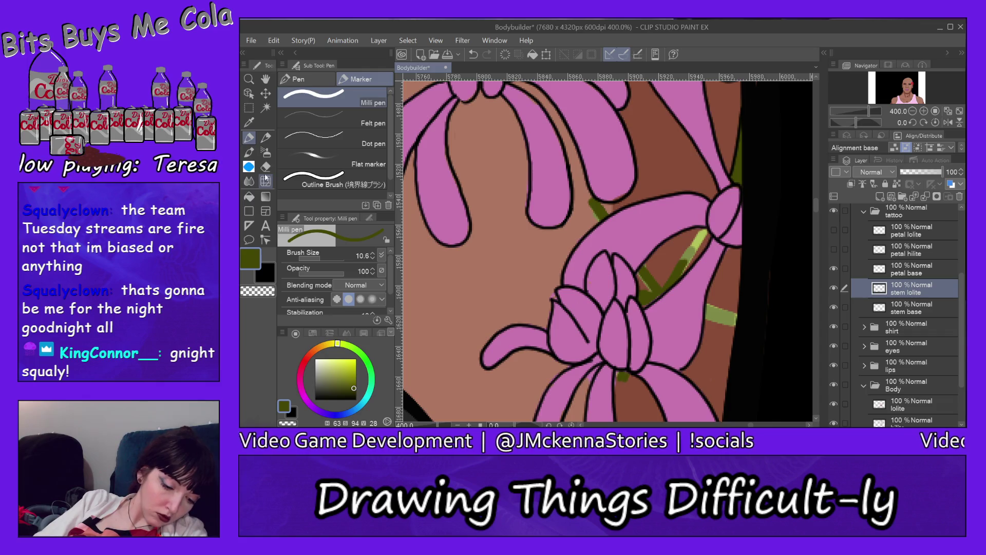
{"action": "left_click", "coordinate": [266, 167]}
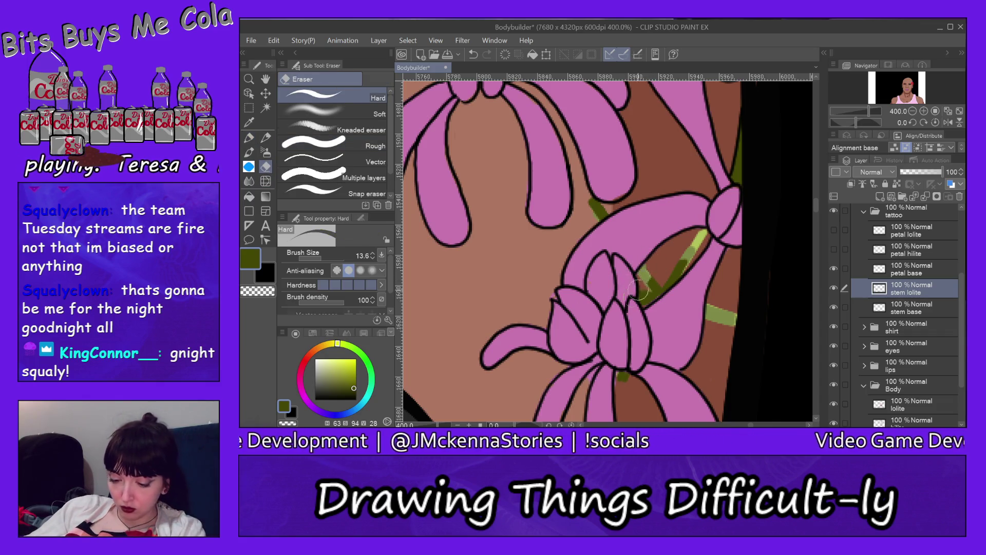
{"action": "left_click_drag", "start_coordinate": [637, 290], "coordinate": [693, 247]}
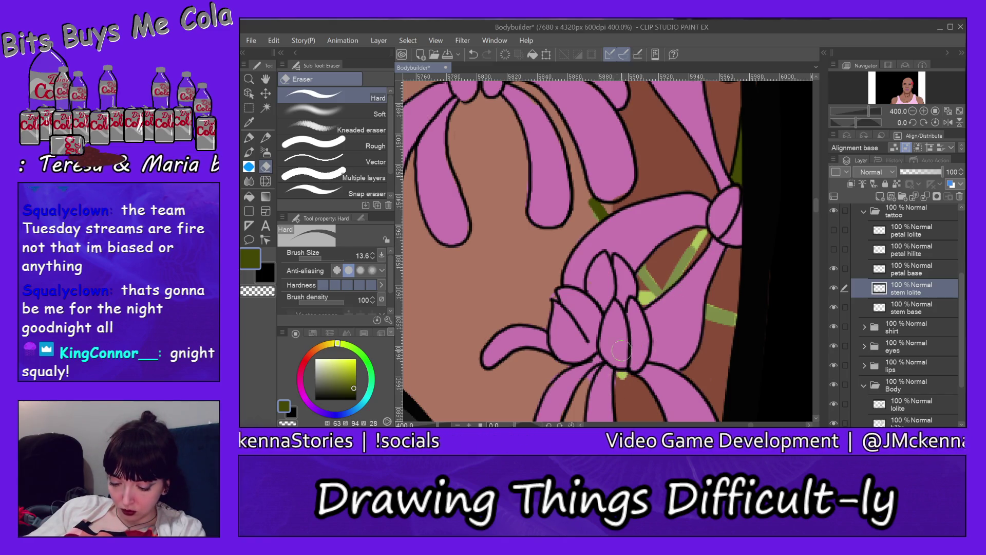
{"action": "left_click_drag", "start_coordinate": [601, 226], "coordinate": [595, 211]}
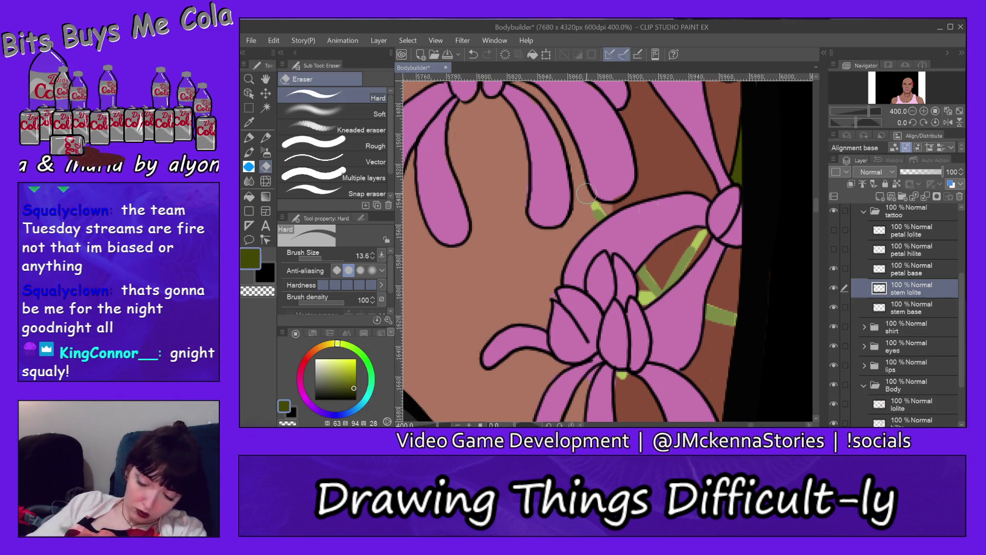
Step: Erase the stray green specks and patches on the stem base layer around the pink flowers
{"action": "left_click", "coordinate": [648, 280], "text": "ctrl+shift"}
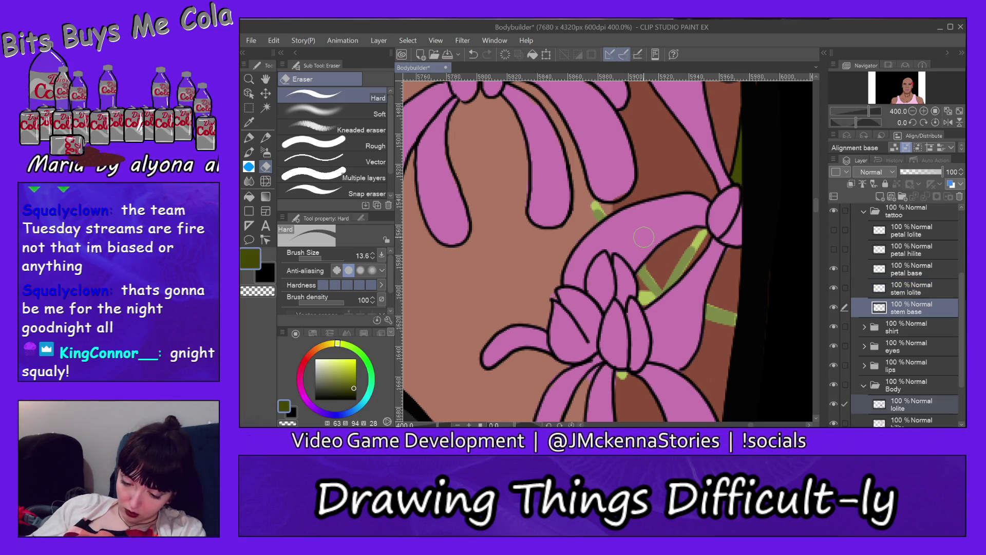
{"action": "left_click_drag", "start_coordinate": [598, 198], "coordinate": [620, 203]}
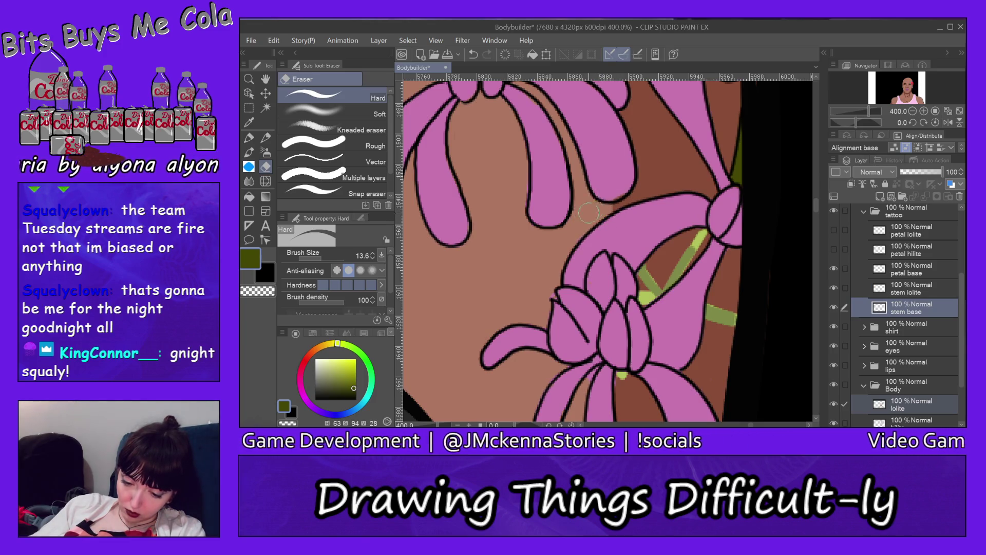
{"action": "mouse_move", "coordinate": [632, 279]}
{"action": "left_mouse_down"}
{"action": "mouse_move", "coordinate": [682, 265]}
{"action": "mouse_move", "coordinate": [701, 234]}
{"action": "left_mouse_up"}
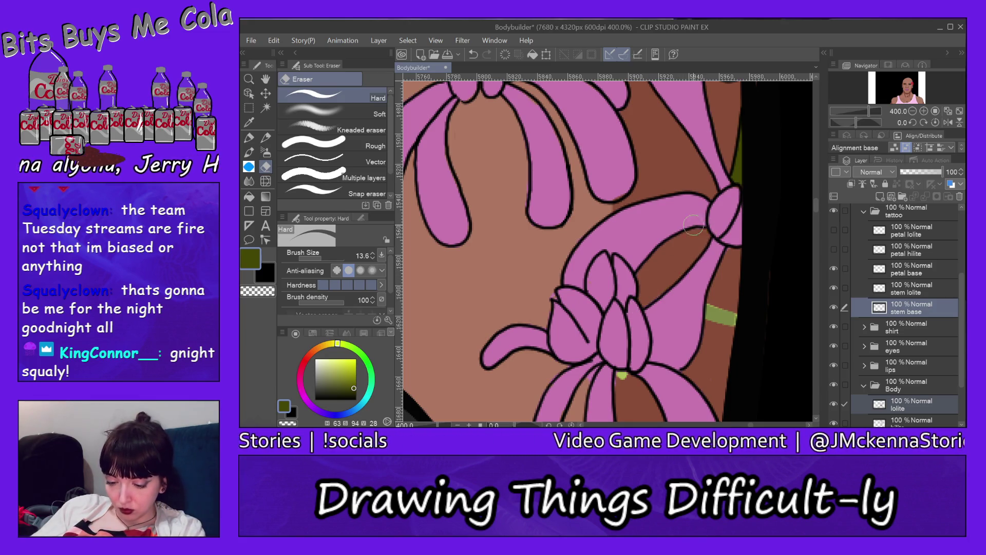
{"action": "left_click_drag", "start_coordinate": [625, 372], "coordinate": [616, 387]}
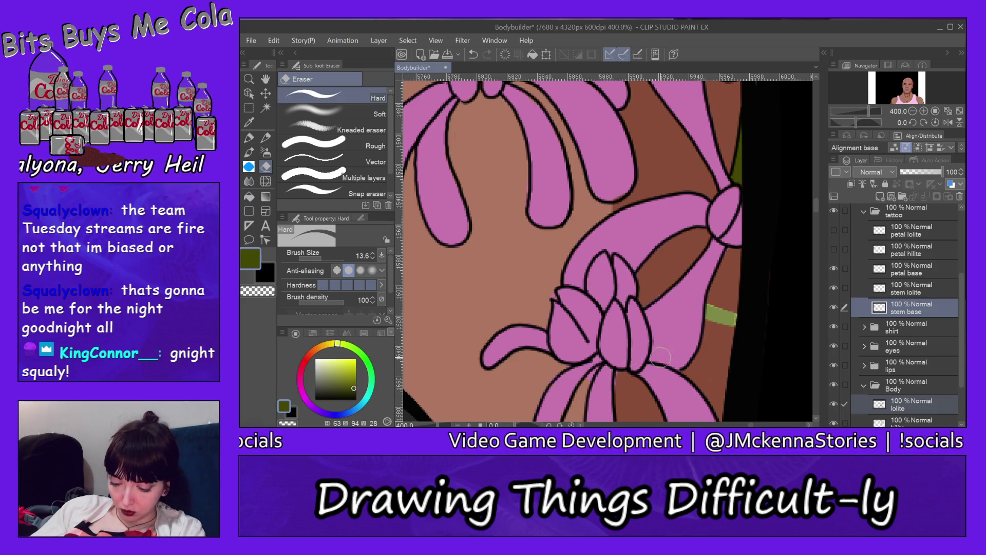
{"action": "mouse_move", "coordinate": [707, 312]}
{"action": "left_mouse_down"}
{"action": "mouse_move", "coordinate": [726, 310]}
{"action": "mouse_move", "coordinate": [738, 326]}
{"action": "left_mouse_up"}
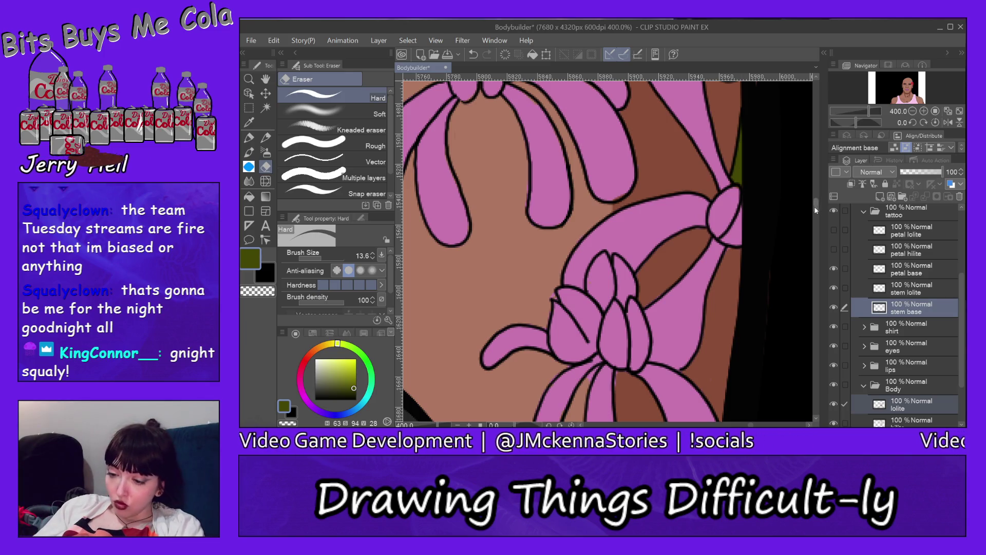
{"action": "left_click_drag", "start_coordinate": [815, 207], "coordinate": [819, 189]}
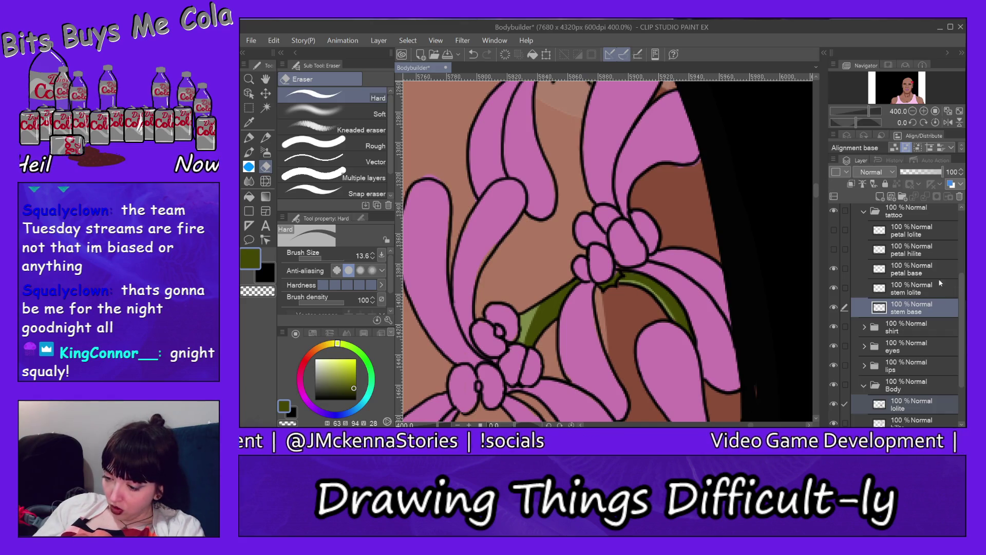
Step: Show the petal hilite layer, eyedrop pale pink from the sketch lines, and select that layer
{"action": "left_click", "coordinate": [834, 249]}
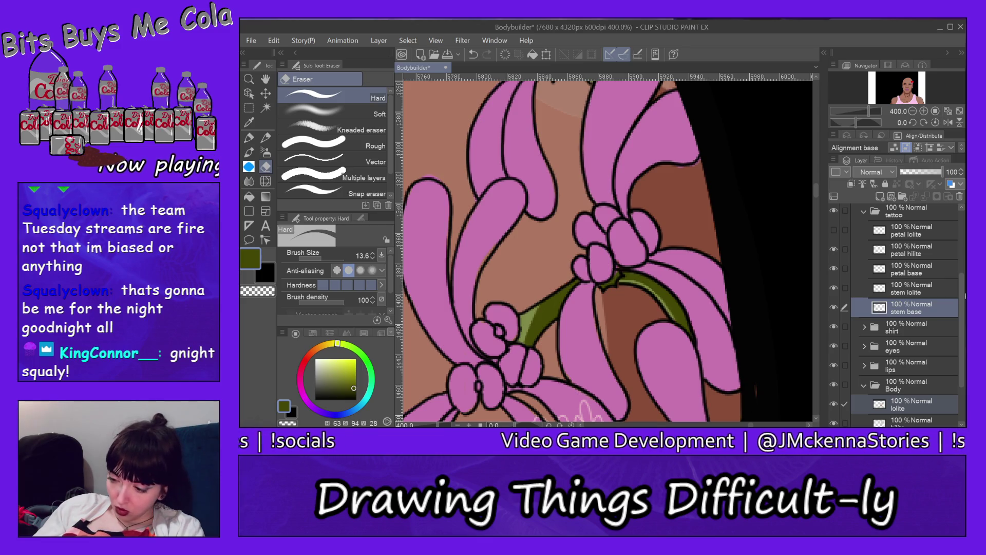
{"action": "left_click_drag", "start_coordinate": [966, 295], "coordinate": [963, 311]}
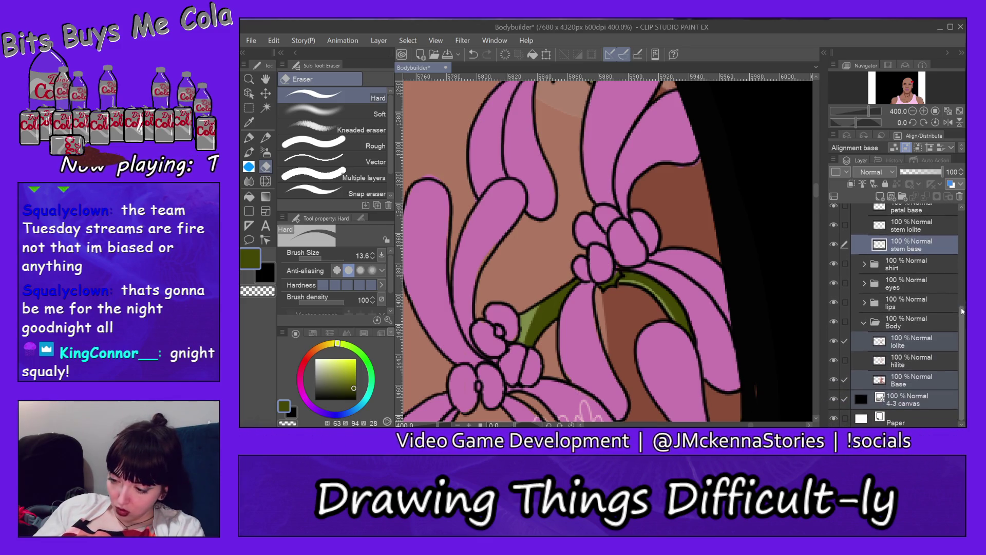
{"action": "left_click_drag", "start_coordinate": [818, 190], "coordinate": [817, 205]}
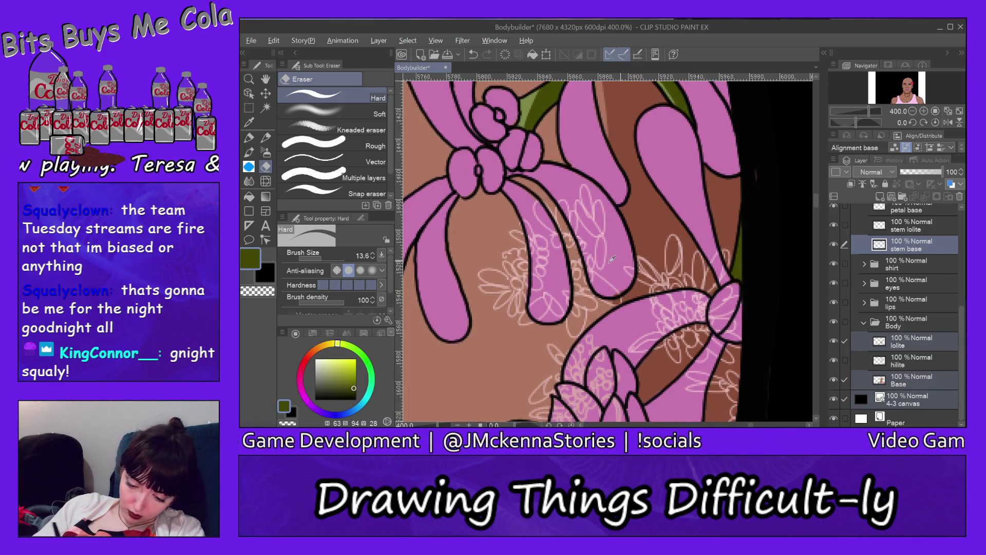
{"action": "left_click", "coordinate": [522, 276], "text": "alt"}
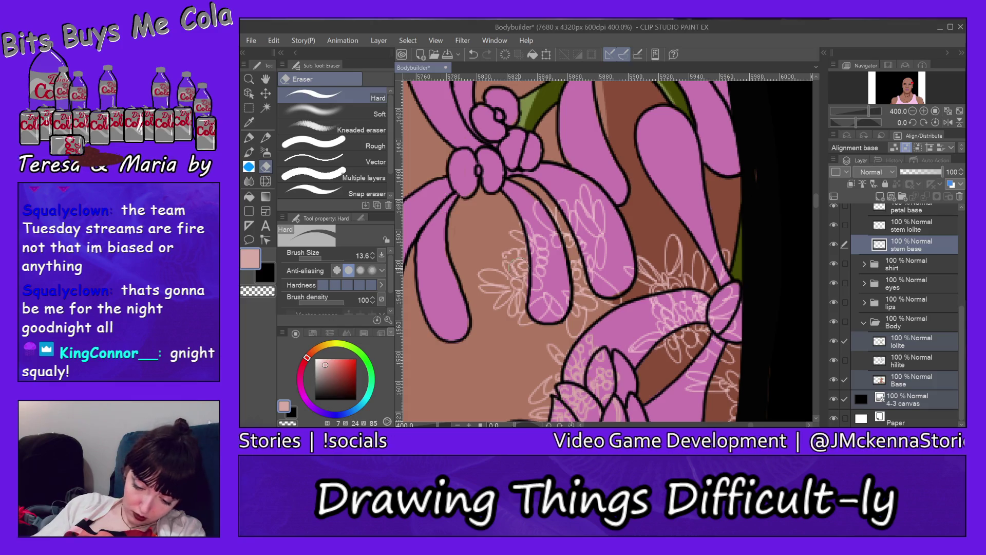
{"action": "left_click", "coordinate": [514, 278], "text": "ctrl+shift"}
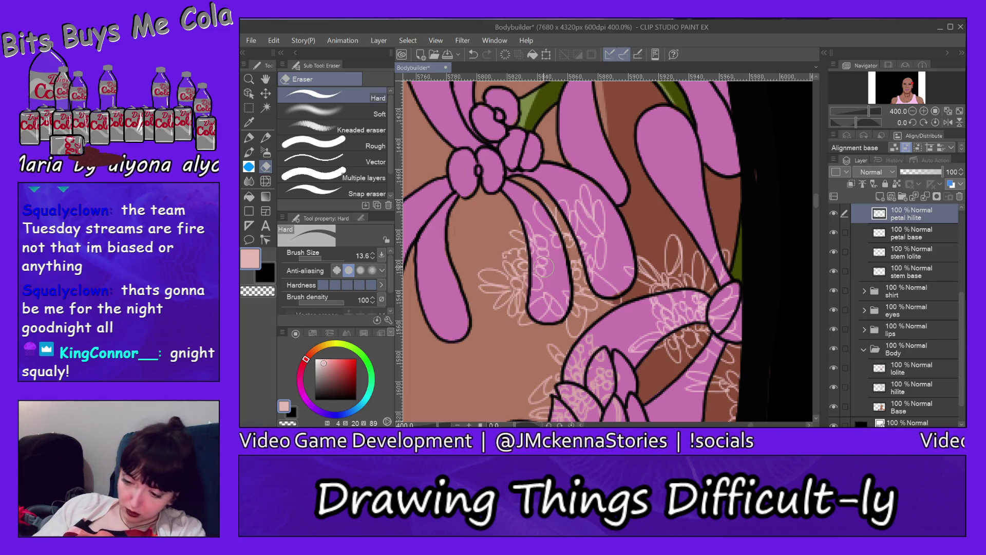
Step: Switch to the Milli pen with a brush size of 3.9
{"action": "left_click_drag", "start_coordinate": [816, 201], "coordinate": [817, 179]}
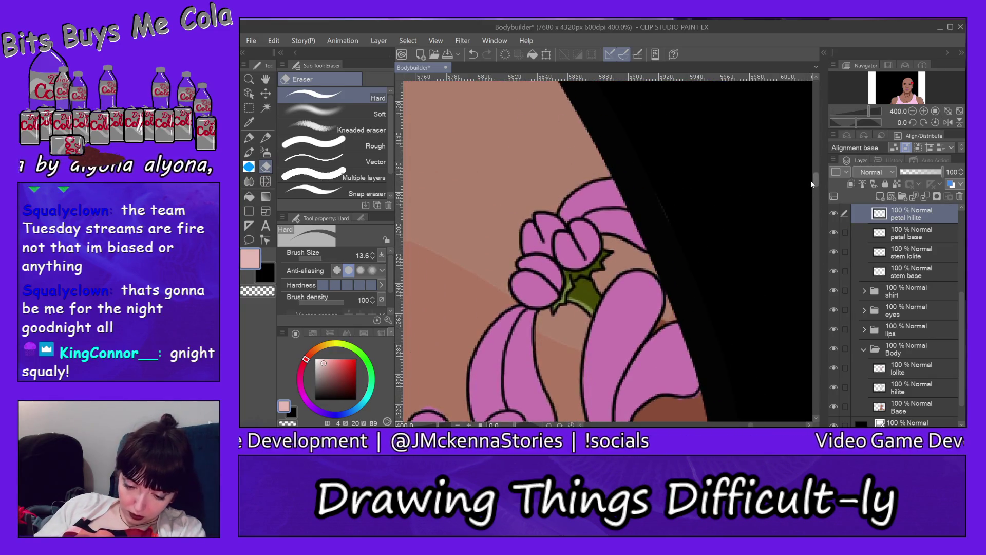
{"action": "key", "text": "p"}
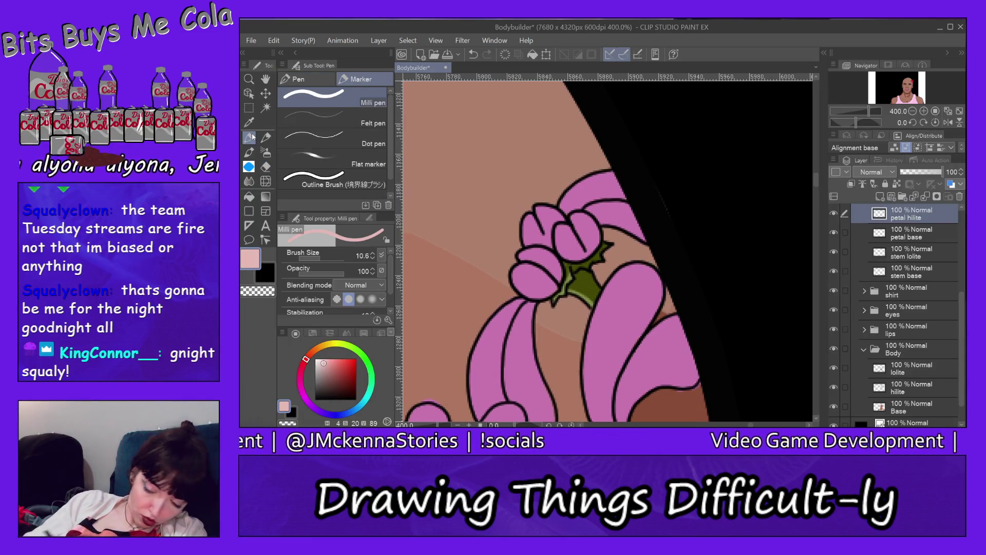
{"action": "left_click", "coordinate": [316, 257]}
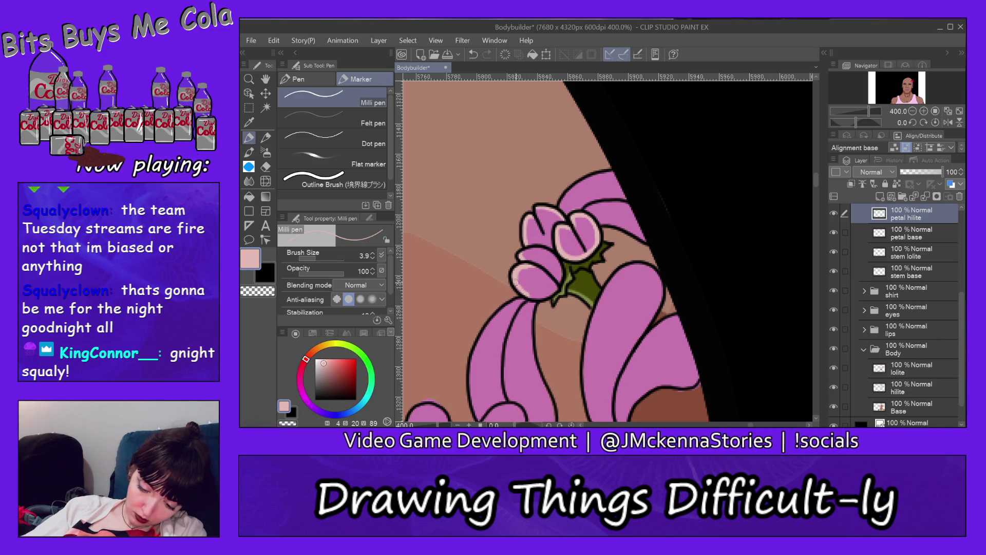
Step: Draw pale pink highlights inside the bud's lower petal and along the top petal's edge
{"action": "left_click_drag", "start_coordinate": [525, 296], "coordinate": [559, 288]}
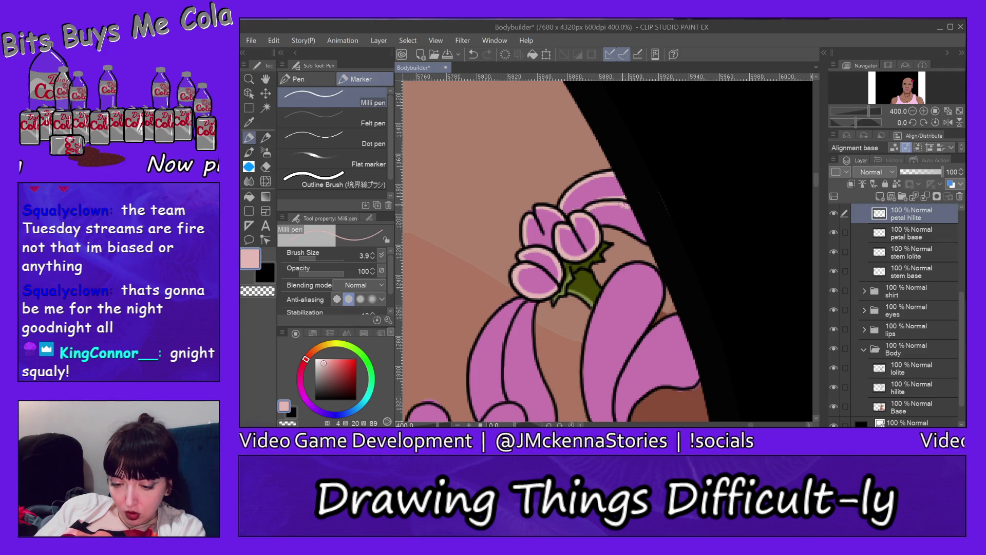
{"action": "left_click_drag", "start_coordinate": [589, 210], "coordinate": [651, 207]}
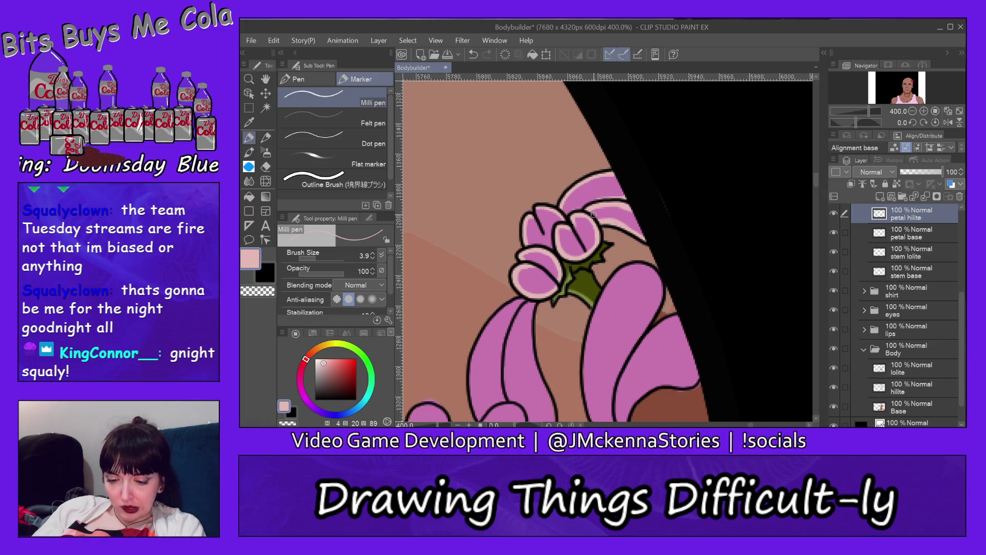
{"action": "key", "text": "e"}
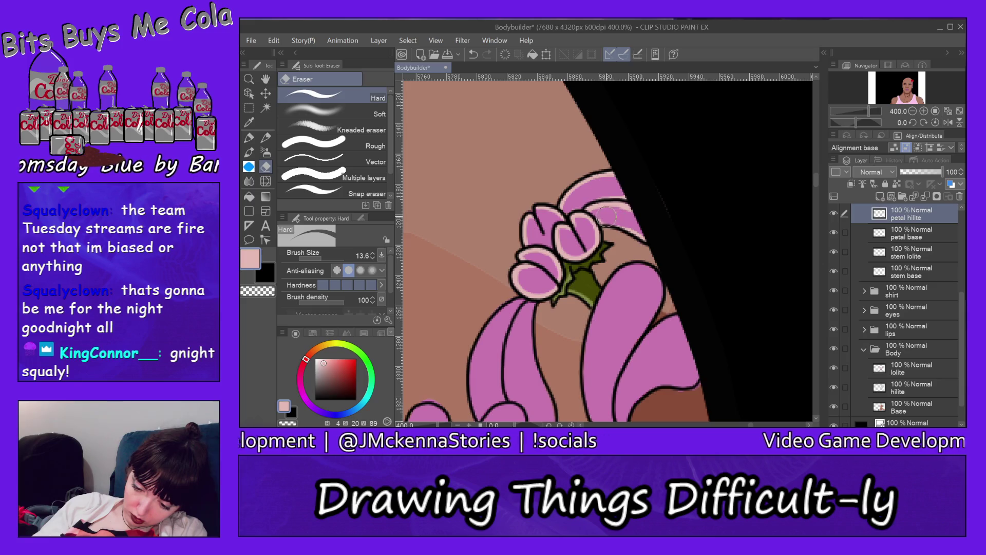
{"action": "left_click", "coordinate": [249, 138]}
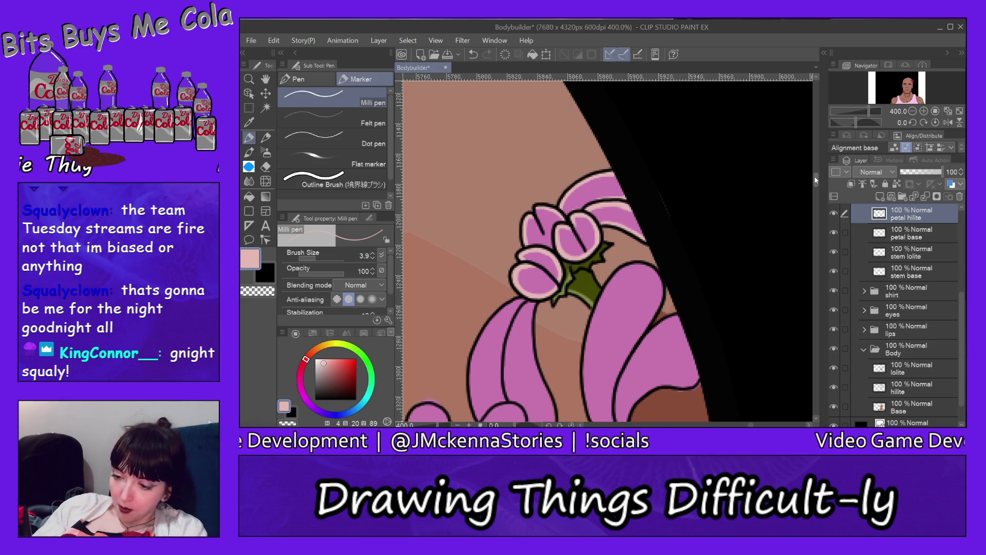
{"action": "scroll", "coordinate": [525, 200], "scroll_direction": "down", "scroll_amount": 4}
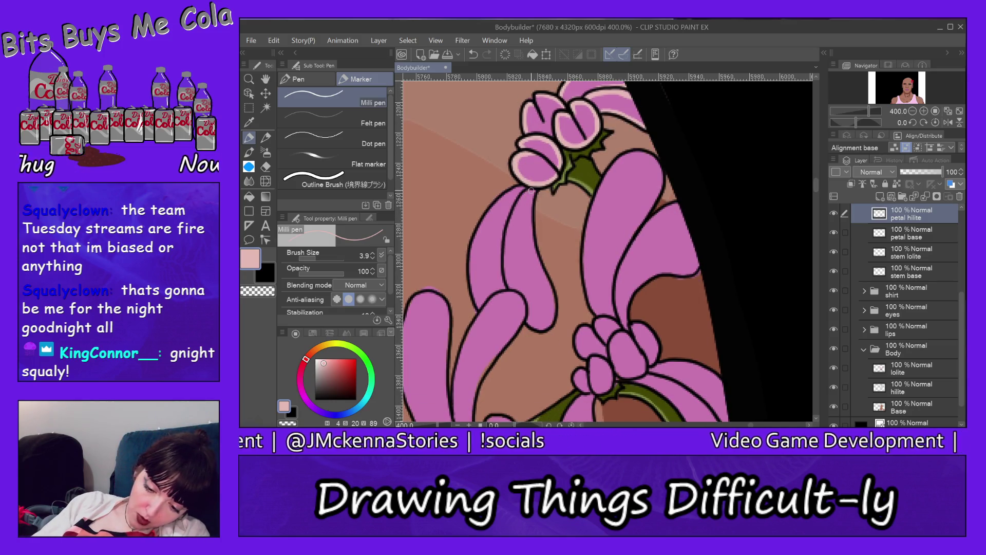
Step: Stroke pale pink highlights down the left edges of the long drooping petals
{"action": "left_click_drag", "start_coordinate": [517, 207], "coordinate": [509, 235]}
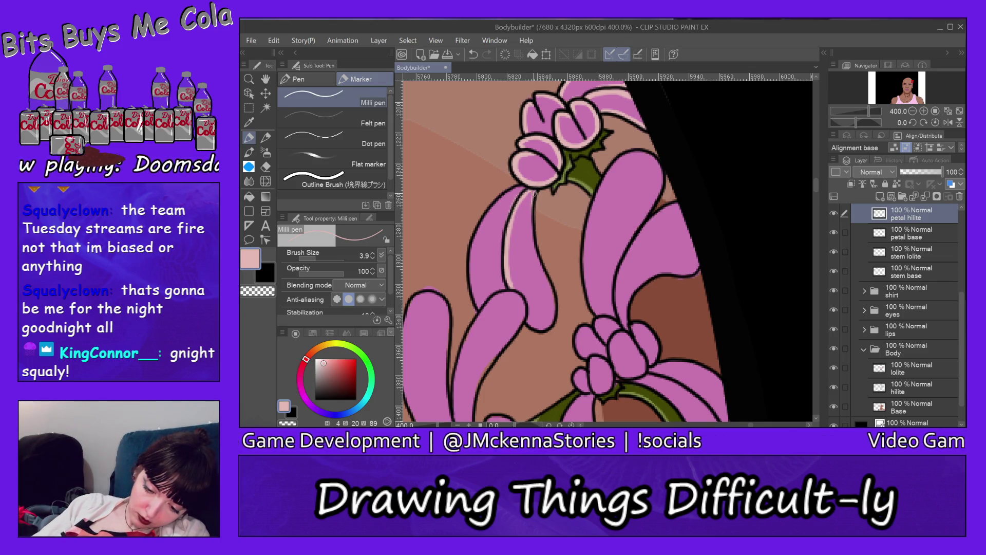
{"action": "left_click_drag", "start_coordinate": [531, 221], "coordinate": [535, 249]}
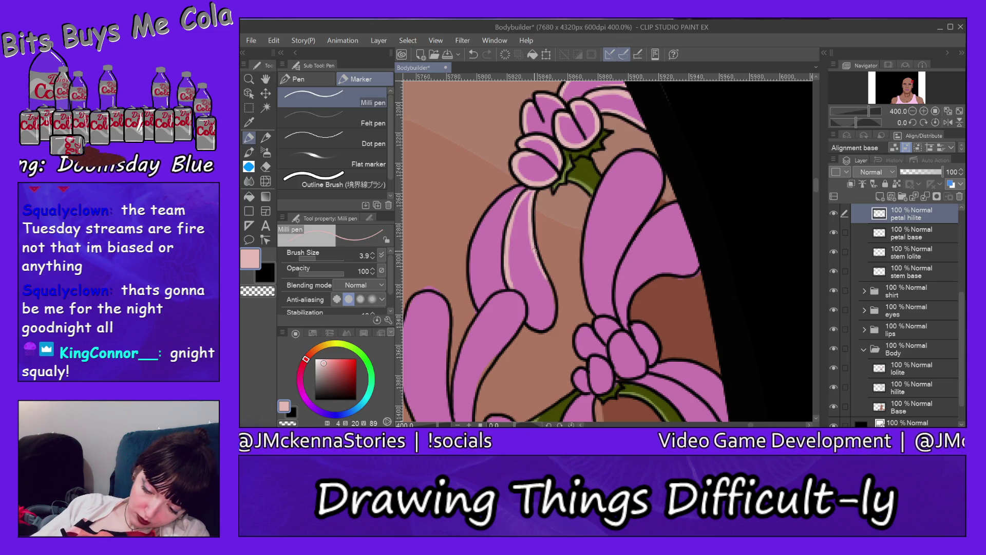
{"action": "left_click_drag", "start_coordinate": [535, 250], "coordinate": [546, 282]}
{"action": "left_click_drag", "start_coordinate": [532, 239], "coordinate": [554, 322]}
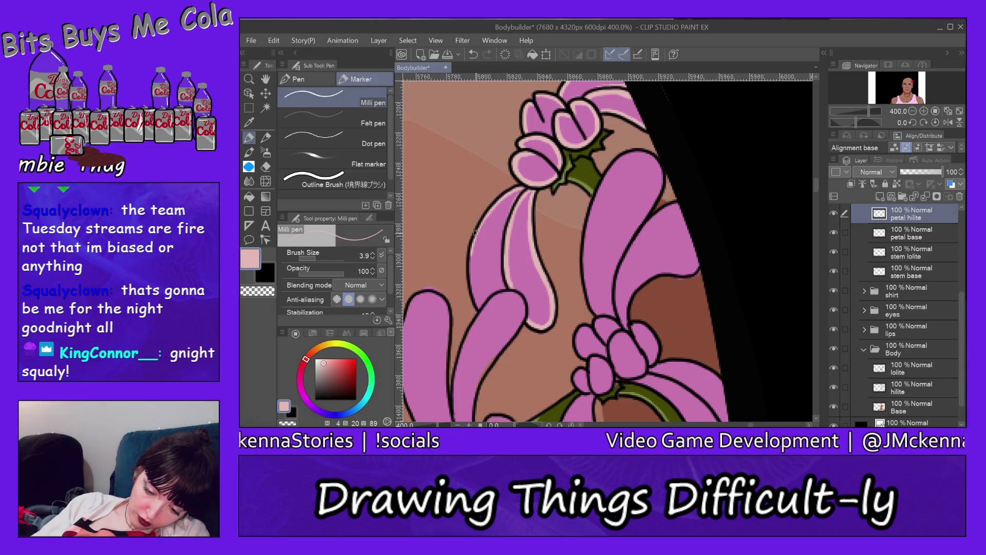
{"action": "left_click_drag", "start_coordinate": [511, 191], "coordinate": [477, 285]}
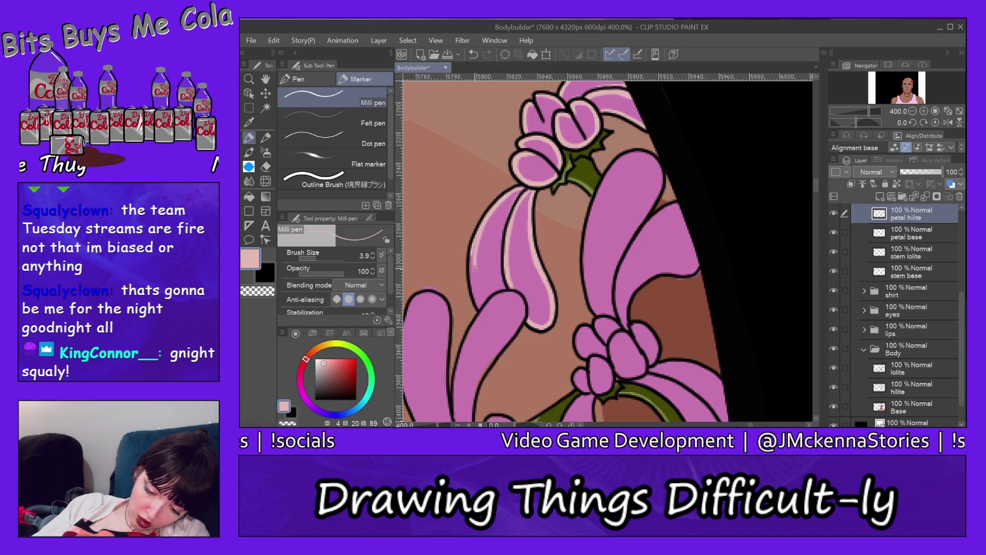
Step: Erase the excess lower part of the left petal highlight and redraw a shorter stroke
{"action": "left_click", "coordinate": [267, 167]}
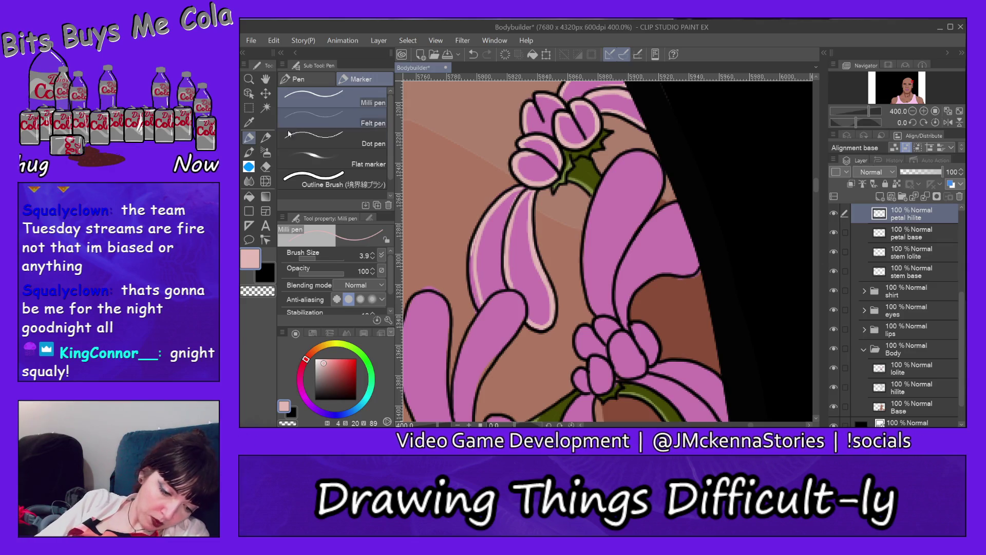
{"action": "left_click_drag", "start_coordinate": [488, 309], "coordinate": [479, 252]}
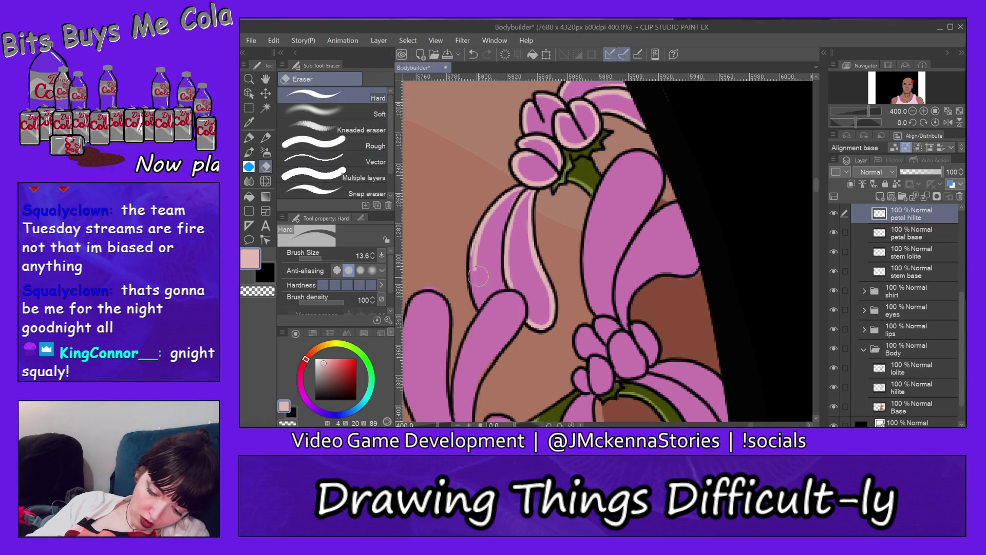
{"action": "left_click", "coordinate": [248, 137]}
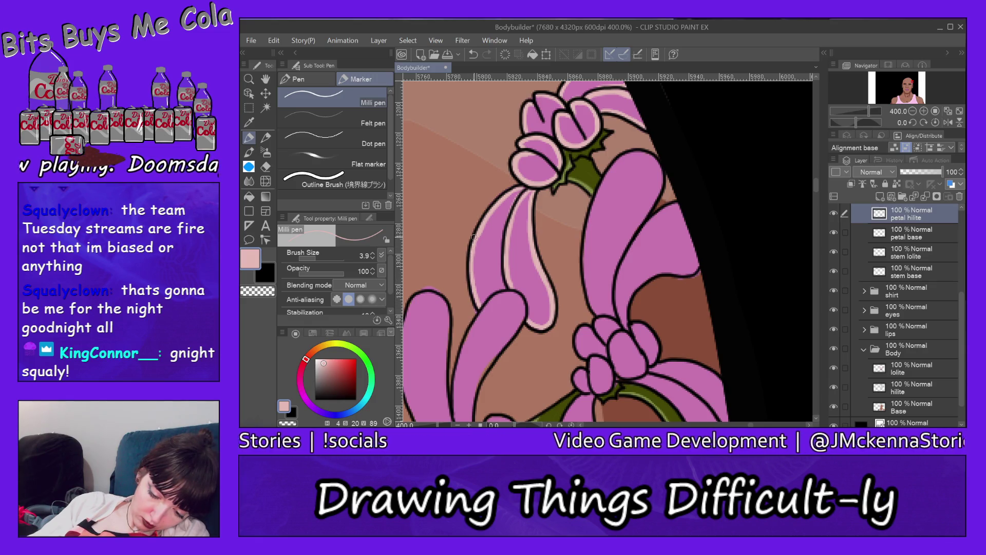
{"action": "left_click_drag", "start_coordinate": [470, 267], "coordinate": [473, 291]}
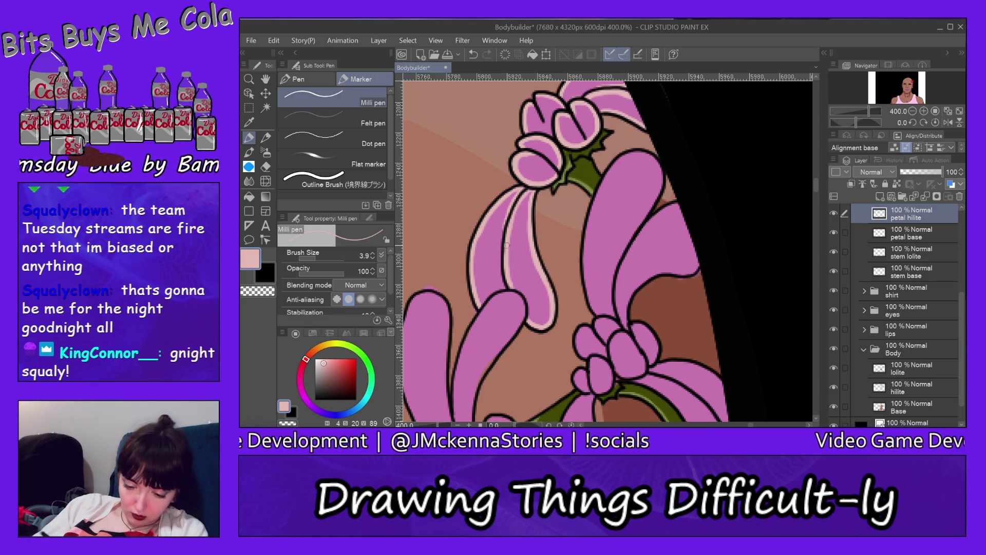
{"action": "scroll", "coordinate": [818, 185], "scroll_direction": "down", "scroll_amount": 5}
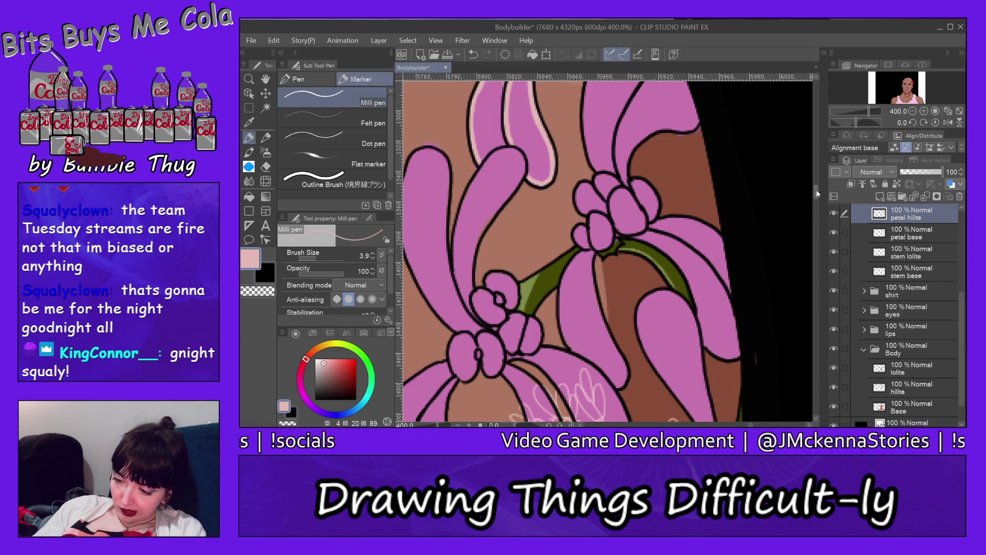
Step: Draw pale pink highlights up the centre petal toward the stem and down the right petal
{"action": "scroll", "coordinate": [817, 189], "scroll_direction": "up", "scroll_amount": 5}
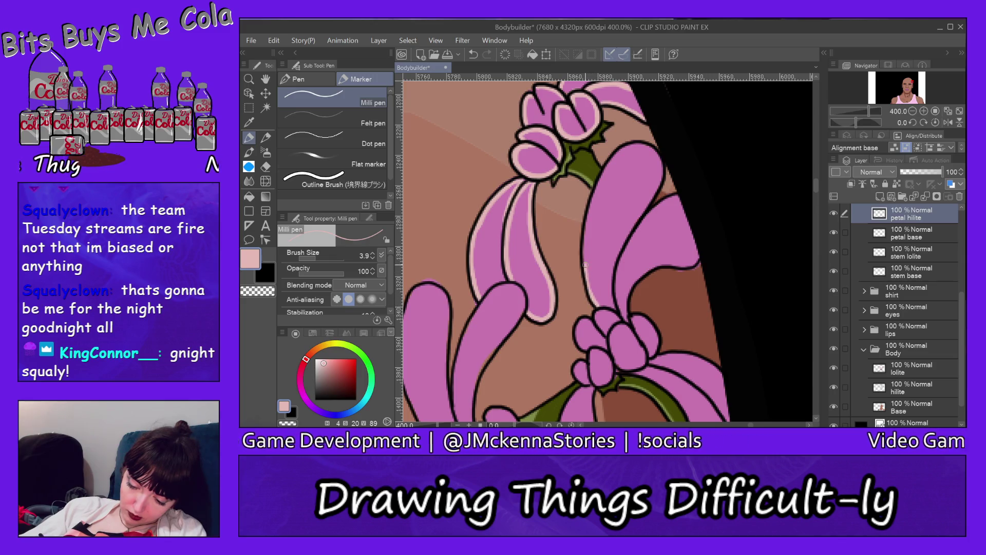
{"action": "left_click_drag", "start_coordinate": [592, 292], "coordinate": [591, 215]}
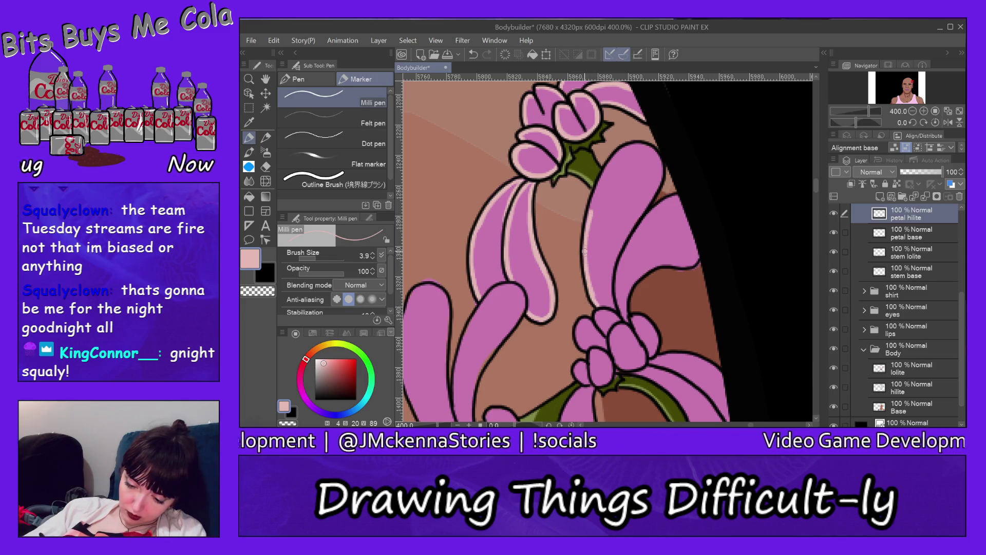
{"action": "left_click_drag", "start_coordinate": [584, 252], "coordinate": [609, 159]}
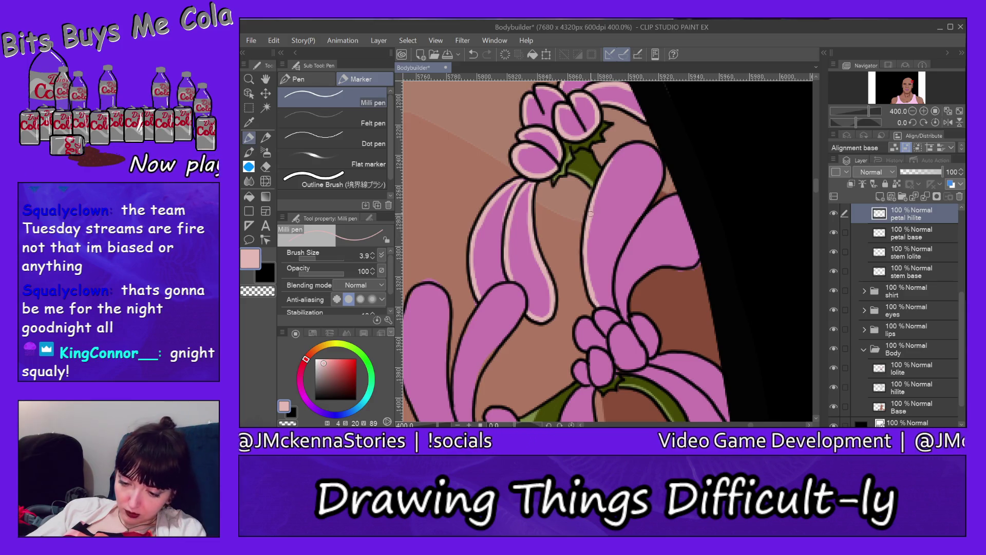
{"action": "left_click_drag", "start_coordinate": [591, 214], "coordinate": [623, 149]}
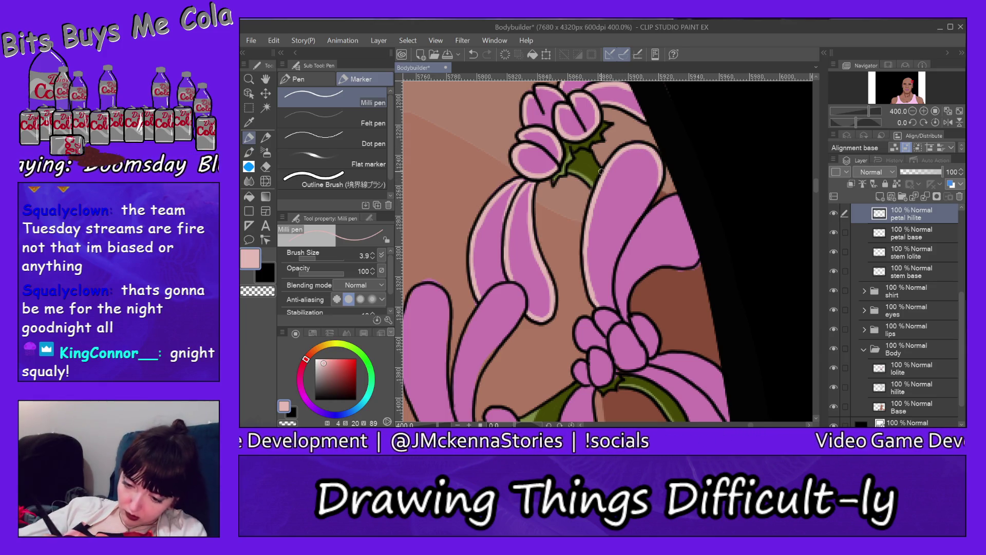
{"action": "left_click_drag", "start_coordinate": [659, 174], "coordinate": [611, 280]}
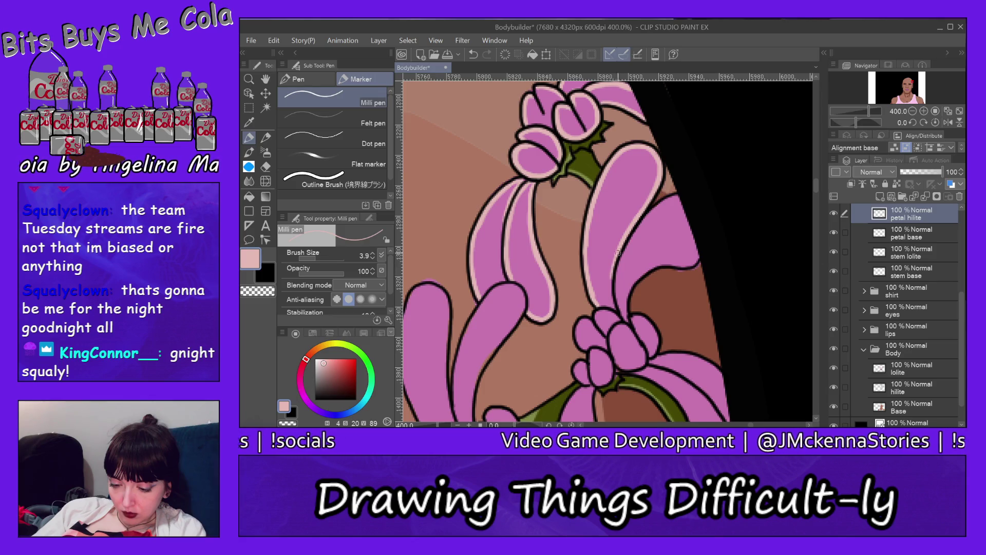
{"action": "left_click_drag", "start_coordinate": [622, 245], "coordinate": [611, 290]}
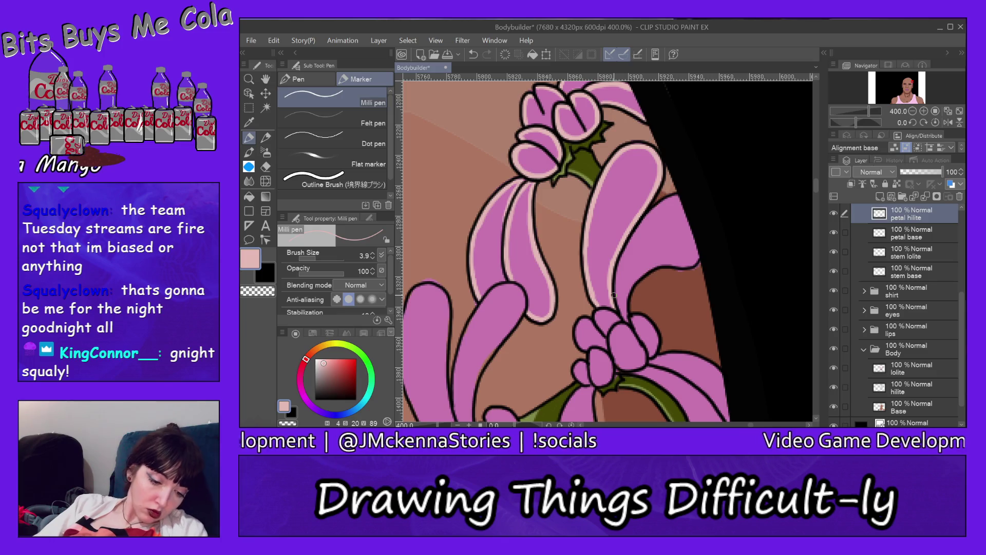
Step: Clean up with the eraser, then add a highlight along the lower petal outline
{"action": "key", "text": "e"}
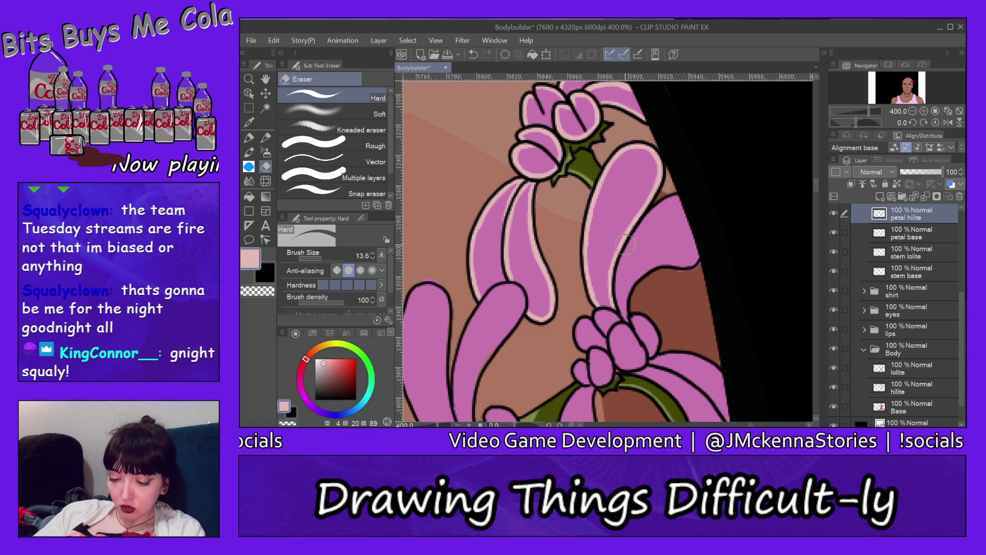
{"action": "left_click", "coordinate": [249, 136]}
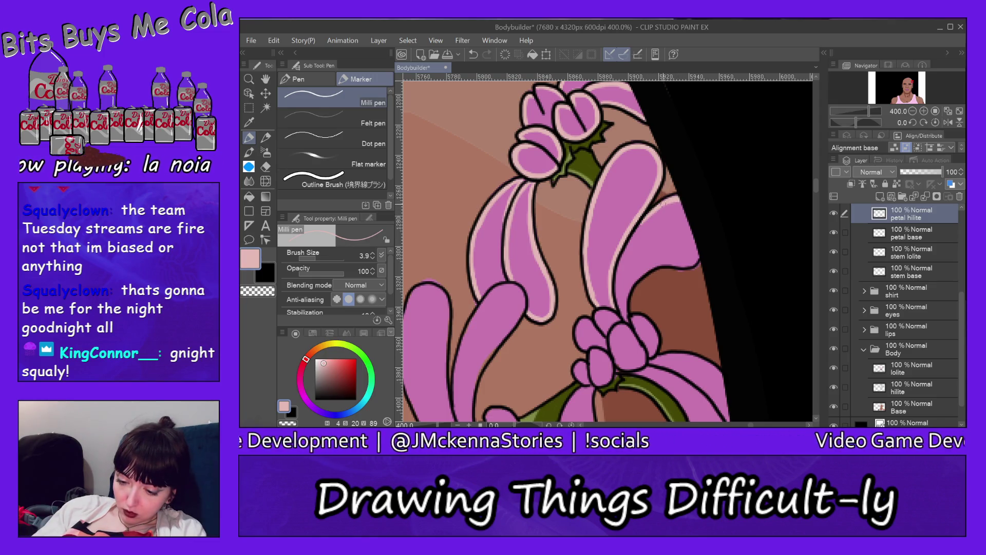
{"action": "left_click_drag", "start_coordinate": [699, 254], "coordinate": [646, 272]}
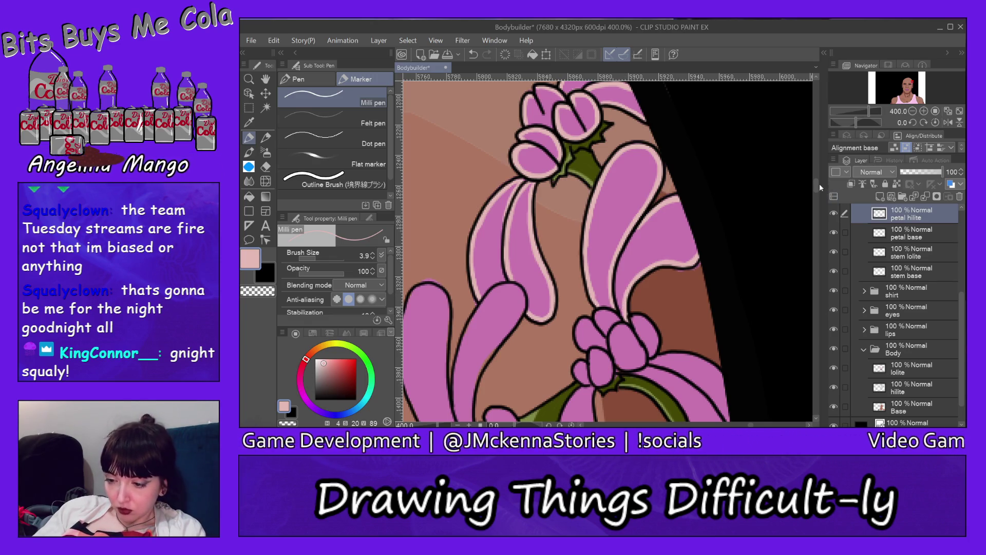
{"action": "scroll", "coordinate": [819, 183], "scroll_direction": "down", "scroll_amount": 5}
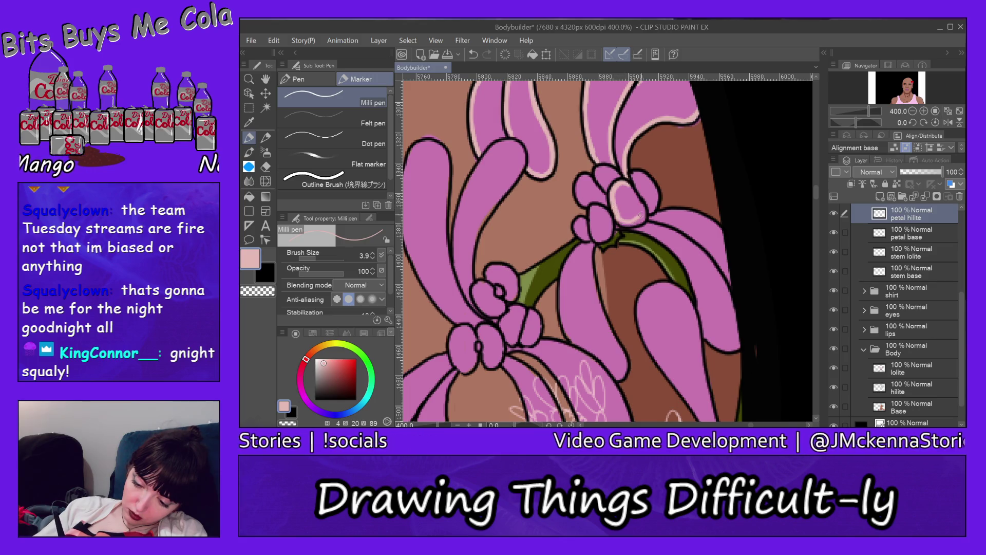
Step: Draw a pale pink highlight down the tall petal's left edge beside the stem
{"action": "key", "text": "e"}
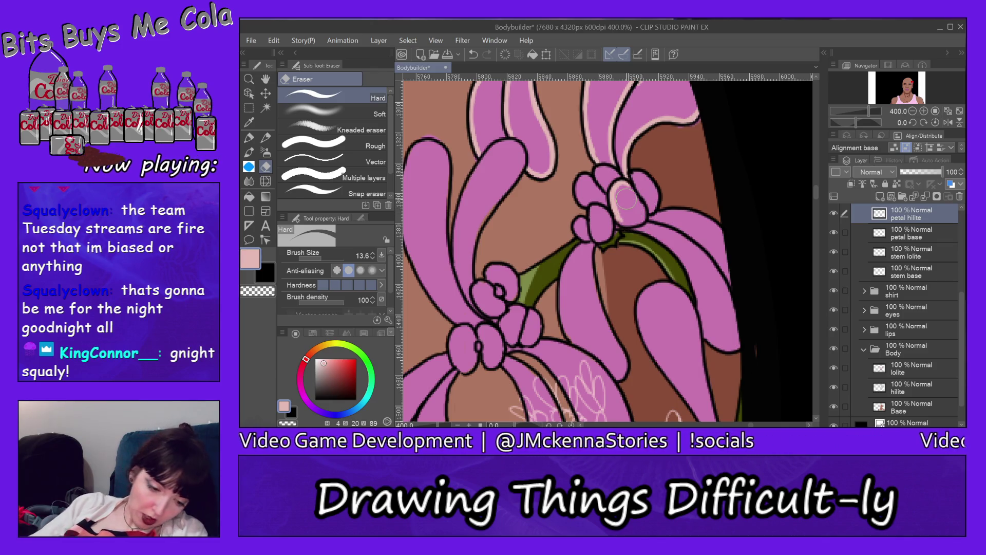
{"action": "key", "text": "p"}
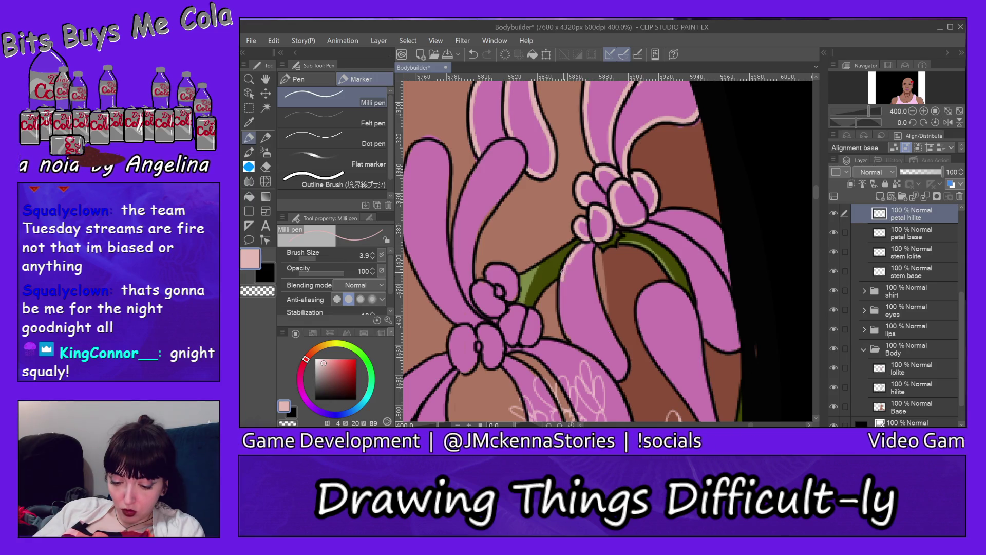
{"action": "left_click_drag", "start_coordinate": [562, 284], "coordinate": [574, 342]}
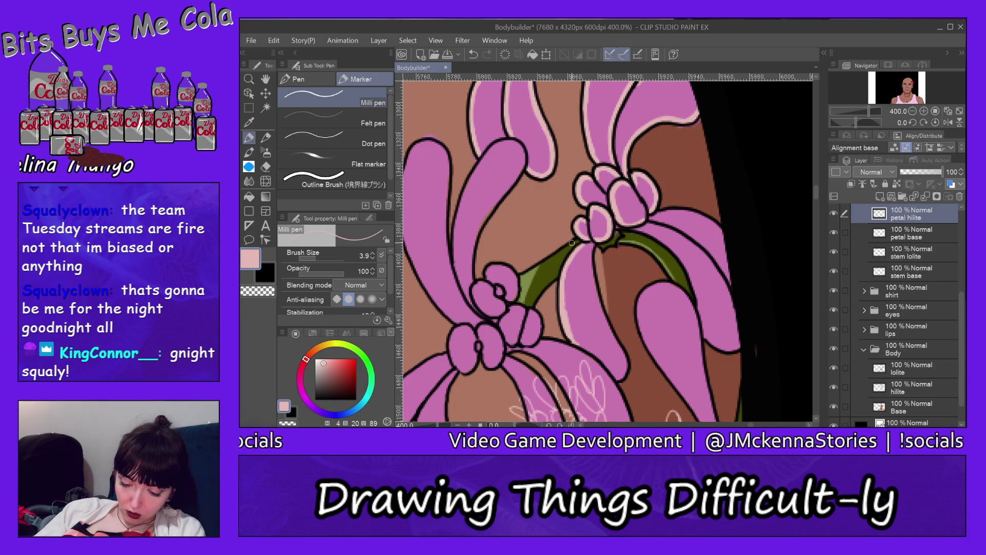
Step: Erase part of that highlight and redraw shorter strokes along the petal's left edge
{"action": "key", "text": "e"}
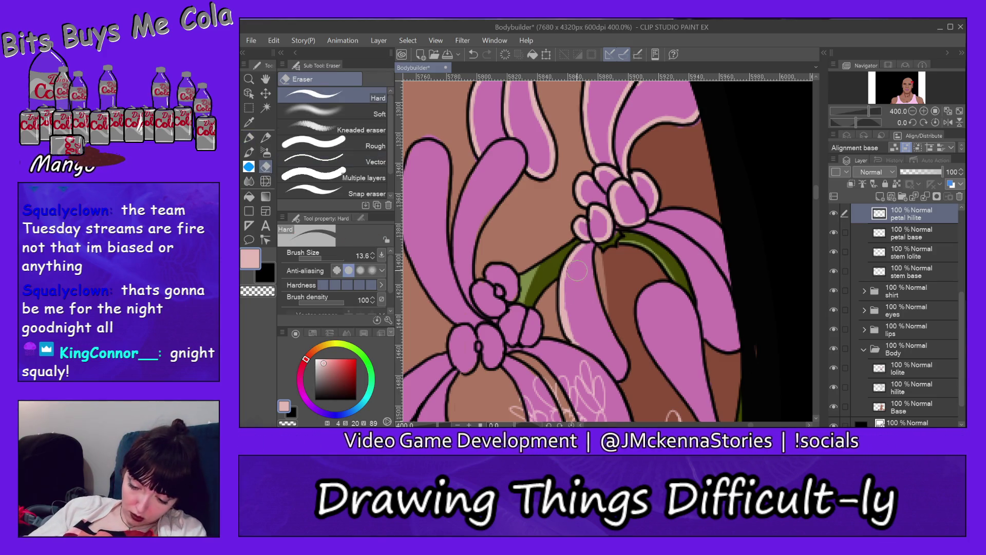
{"action": "left_click_drag", "start_coordinate": [576, 271], "coordinate": [591, 352]}
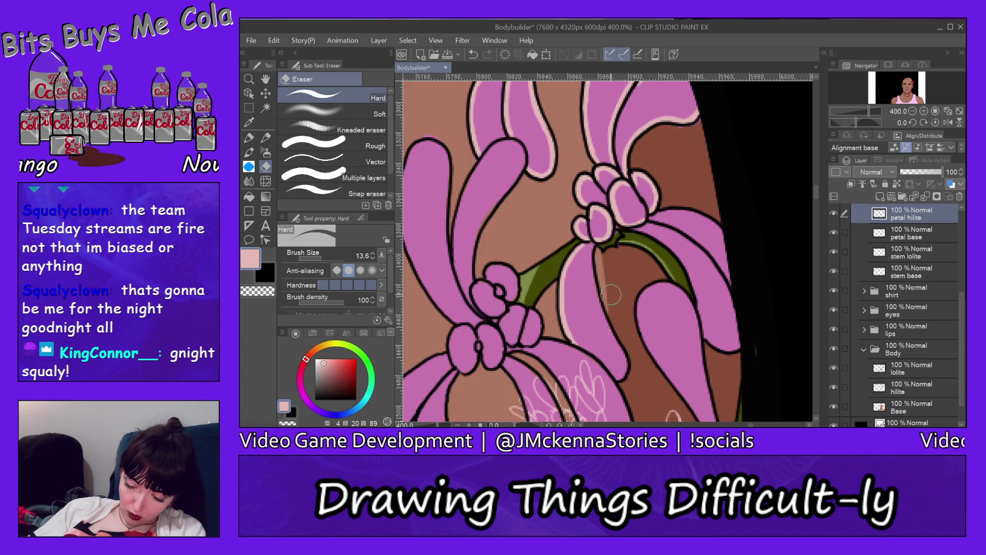
{"action": "key", "text": "p"}
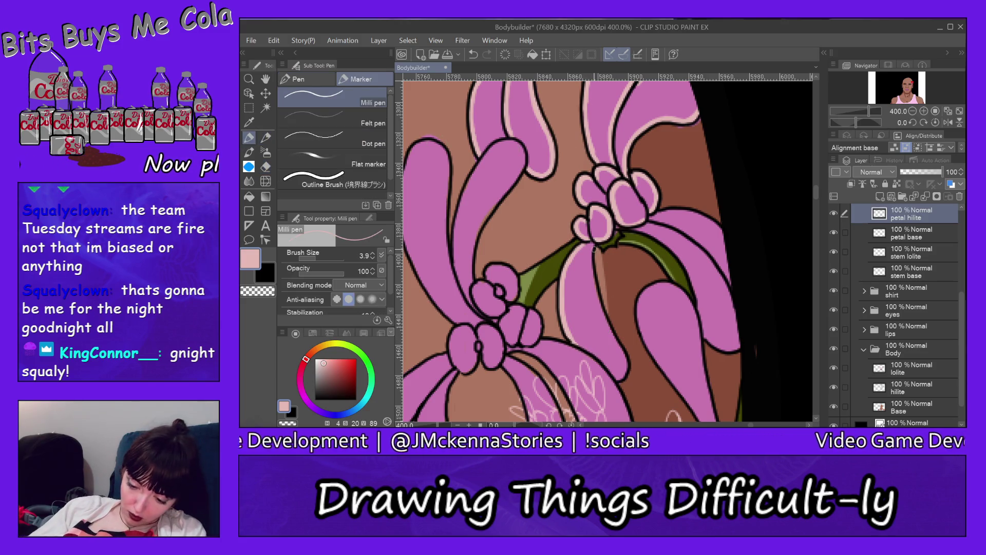
{"action": "left_click_drag", "start_coordinate": [589, 251], "coordinate": [593, 245]}
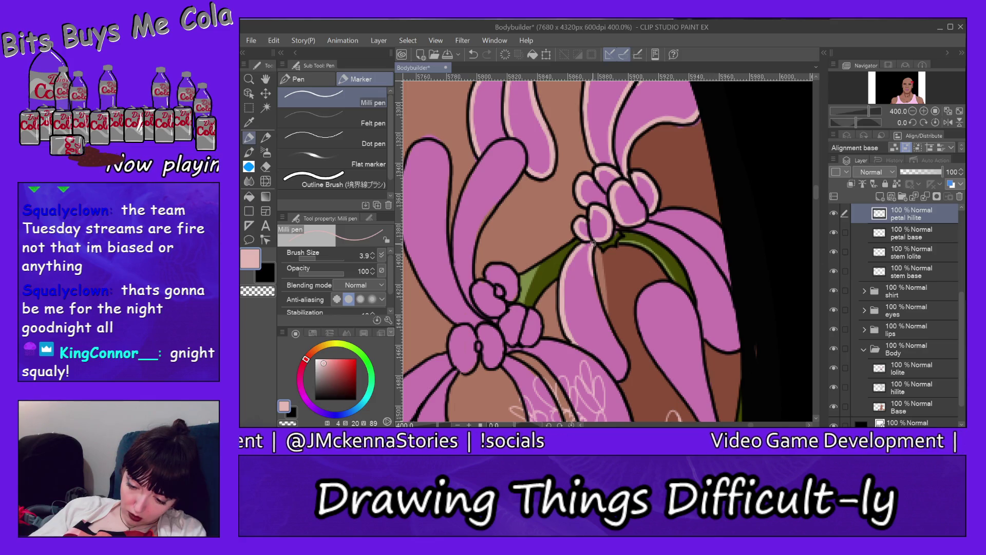
{"action": "left_click_drag", "start_coordinate": [596, 295], "coordinate": [591, 270]}
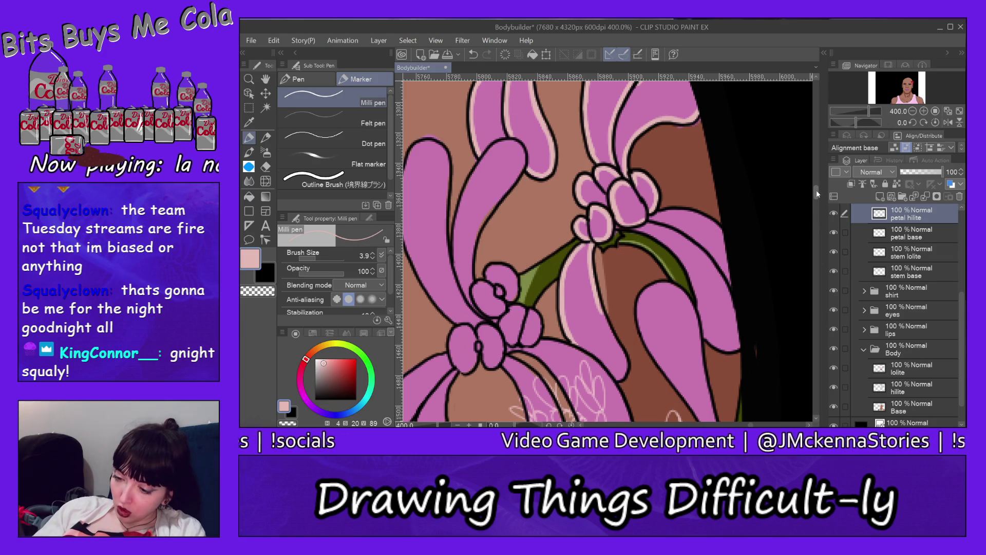
{"action": "scroll", "coordinate": [817, 194], "scroll_direction": "down", "scroll_amount": 3}
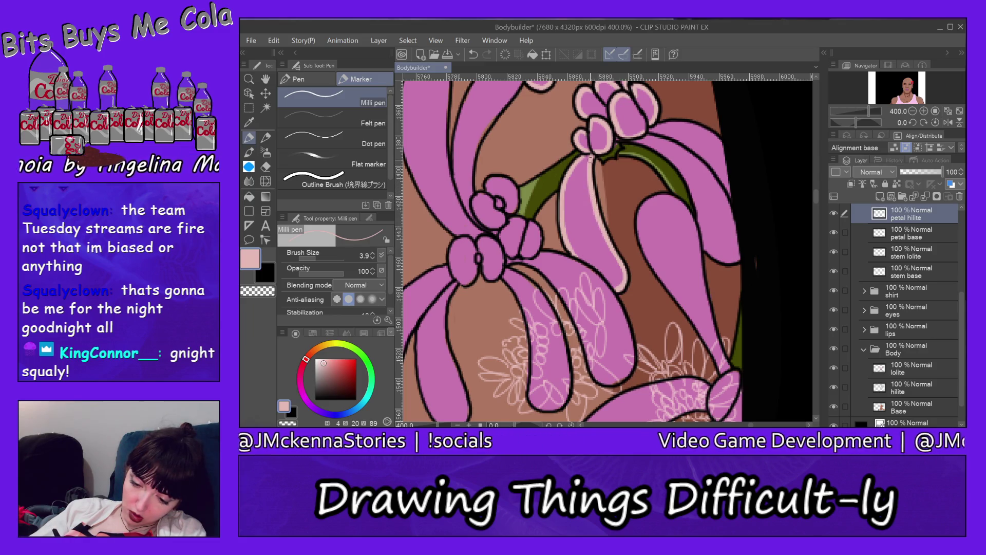
Step: Trace a pale pink highlight from the stem side down the right petal's edge
{"action": "scroll", "coordinate": [816, 194], "scroll_direction": "up", "scroll_amount": 2}
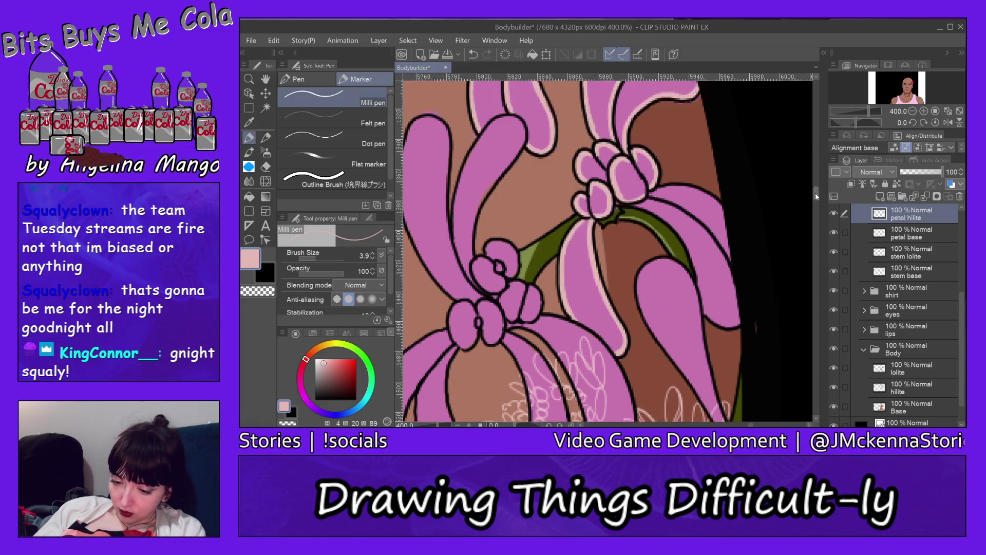
{"action": "scroll", "coordinate": [816, 194], "scroll_direction": "up", "scroll_amount": 2}
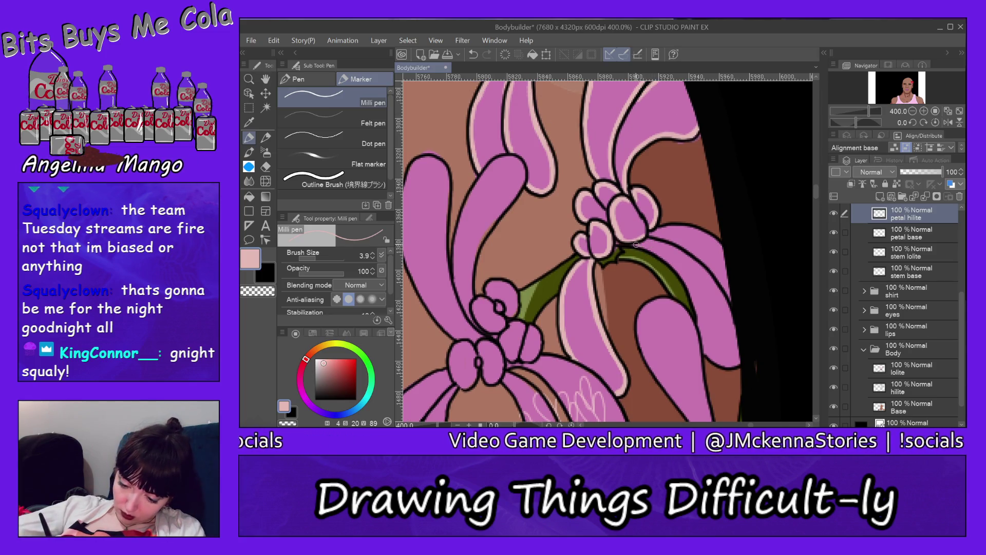
{"action": "mouse_move", "coordinate": [636, 245]}
{"action": "left_mouse_down"}
{"action": "mouse_move", "coordinate": [679, 270]}
{"action": "mouse_move", "coordinate": [692, 305]}
{"action": "left_mouse_up"}
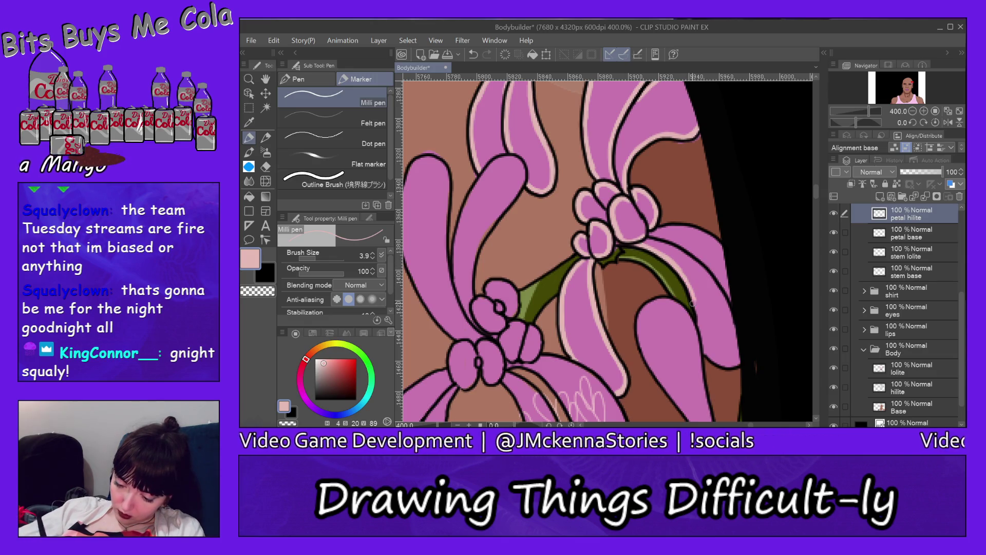
{"action": "left_click_drag", "start_coordinate": [677, 267], "coordinate": [700, 315]}
{"action": "left_click_drag", "start_coordinate": [679, 269], "coordinate": [700, 330]}
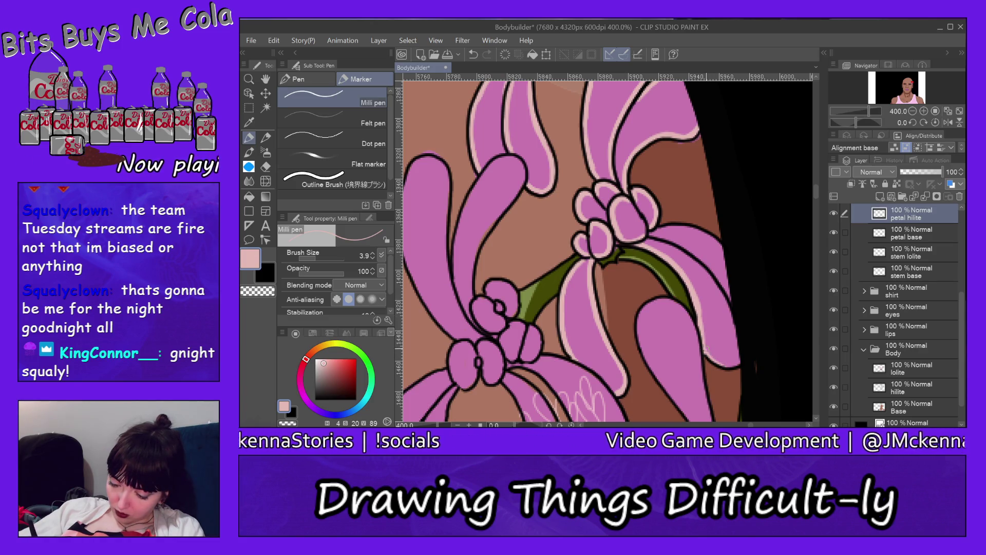
Step: Add pale pink highlights along the right petal's lower and outer edges
{"action": "mouse_move", "coordinate": [712, 356]}
{"action": "left_mouse_down"}
{"action": "mouse_move", "coordinate": [739, 362]}
{"action": "mouse_move", "coordinate": [698, 298]}
{"action": "left_mouse_up"}
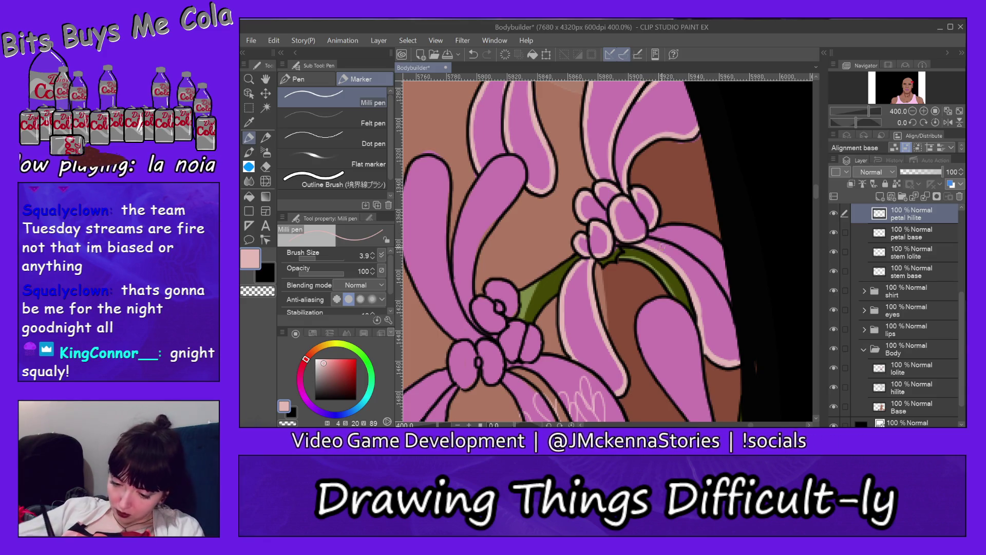
{"action": "mouse_move", "coordinate": [671, 244]}
{"action": "left_mouse_down"}
{"action": "mouse_move", "coordinate": [646, 240]}
{"action": "mouse_move", "coordinate": [684, 253]}
{"action": "mouse_move", "coordinate": [726, 302]}
{"action": "left_mouse_up"}
{"action": "left_click_drag", "start_coordinate": [705, 271], "coordinate": [722, 301]}
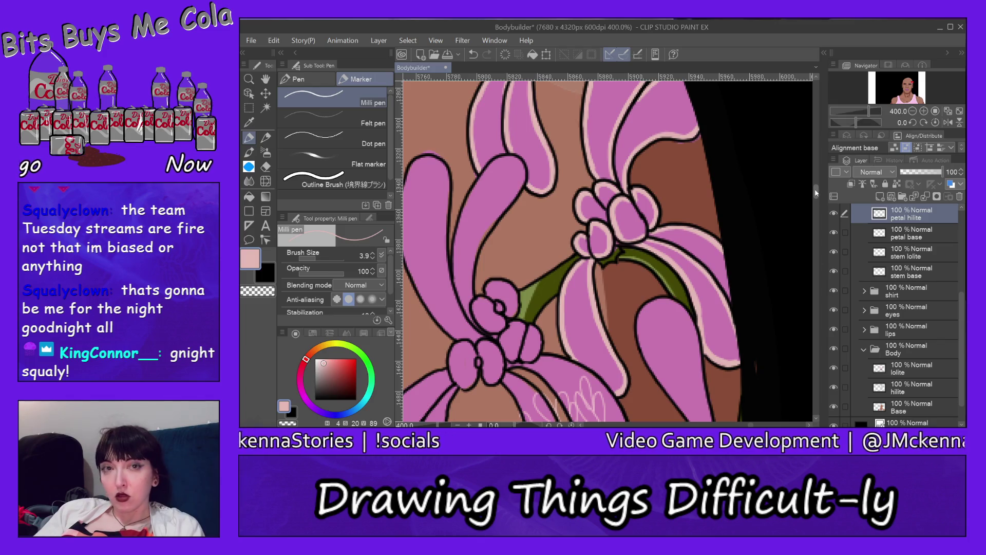
{"action": "left_click_drag", "start_coordinate": [819, 186], "coordinate": [815, 189]}
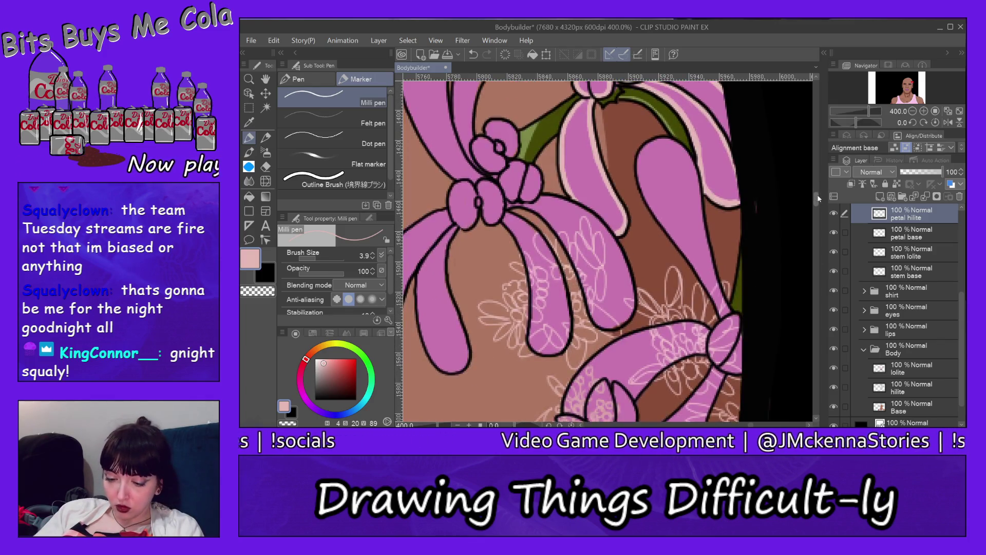
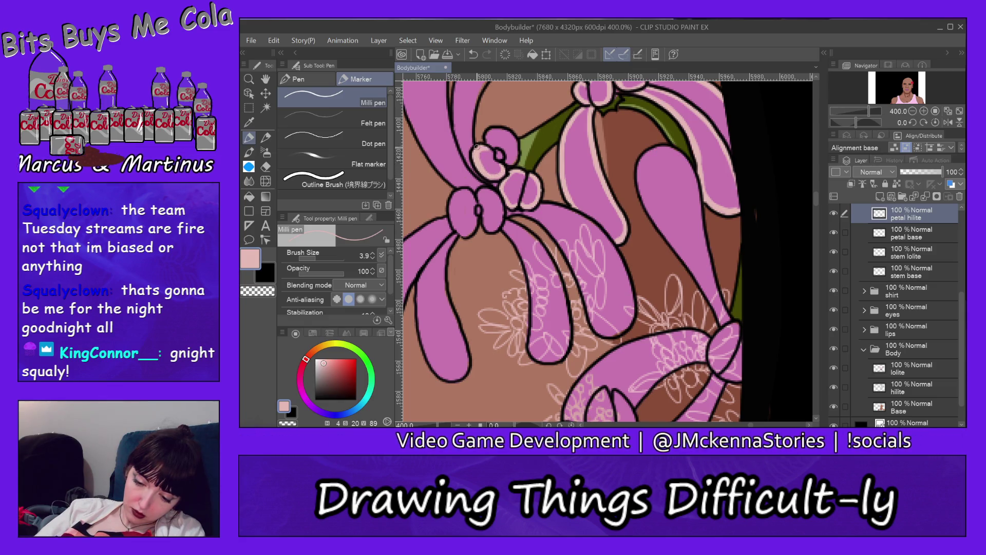
Step: Draw a light-pink Milli pen highlight stroke down the small petal bud
{"action": "mouse_move", "coordinate": [488, 148]}
{"action": "left_mouse_down"}
{"action": "mouse_move", "coordinate": [490, 130]}
{"action": "mouse_move", "coordinate": [491, 149]}
{"action": "mouse_move", "coordinate": [507, 132]}
{"action": "mouse_move", "coordinate": [516, 145]}
{"action": "mouse_move", "coordinate": [483, 180]}
{"action": "left_mouse_up"}
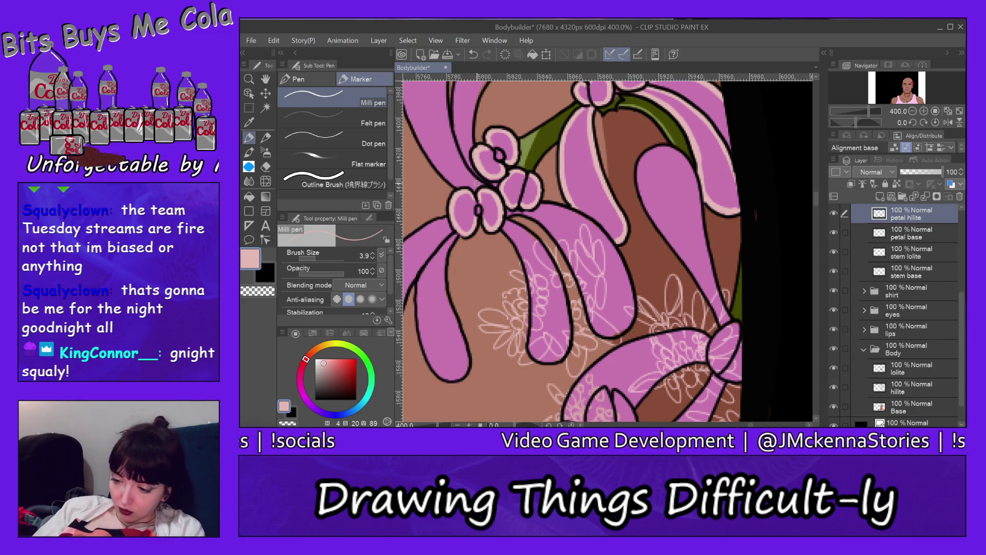
{"action": "scroll", "coordinate": [466, 232], "scroll_direction": "up", "scroll_amount": 5}
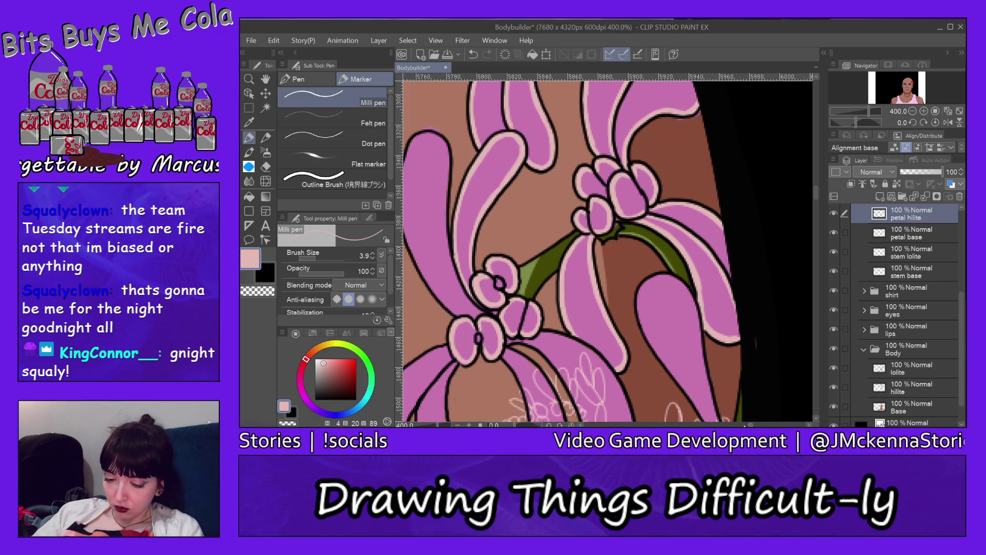
Step: Draw light-pink highlights along the upper-left petal's top-left edge and down its right edge
{"action": "mouse_move", "coordinate": [417, 139]}
{"action": "left_mouse_down"}
{"action": "mouse_move", "coordinate": [569, 139]}
{"action": "mouse_move", "coordinate": [553, 148]}
{"action": "mouse_move", "coordinate": [549, 205]}
{"action": "left_mouse_up"}
{"action": "mouse_move", "coordinate": [551, 170]}
{"action": "left_mouse_down"}
{"action": "mouse_move", "coordinate": [549, 226]}
{"action": "mouse_move", "coordinate": [570, 275]}
{"action": "mouse_move", "coordinate": [606, 315]}
{"action": "left_mouse_up"}
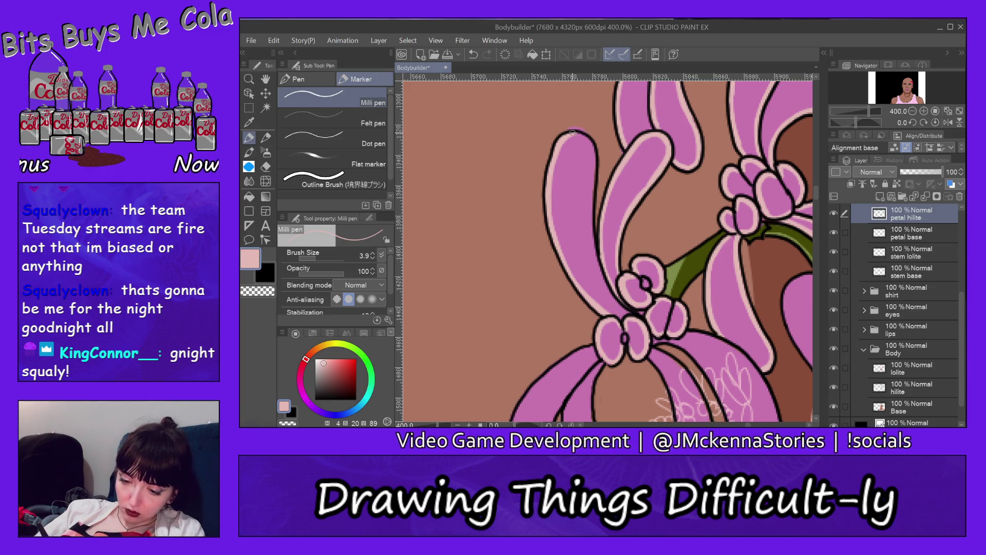
{"action": "left_click_drag", "start_coordinate": [570, 129], "coordinate": [595, 153]}
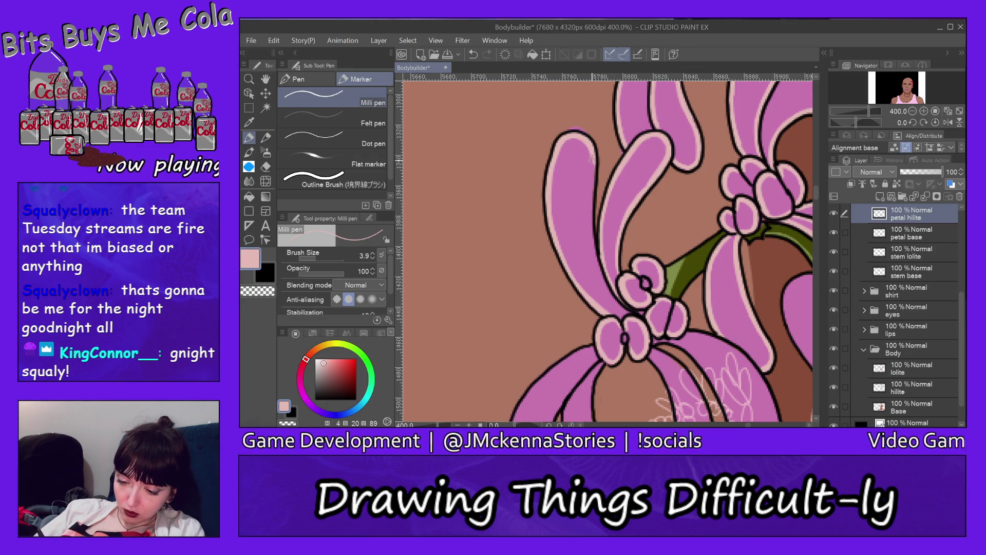
{"action": "left_click_drag", "start_coordinate": [592, 159], "coordinate": [594, 196]}
{"action": "left_click_drag", "start_coordinate": [595, 154], "coordinate": [592, 218]}
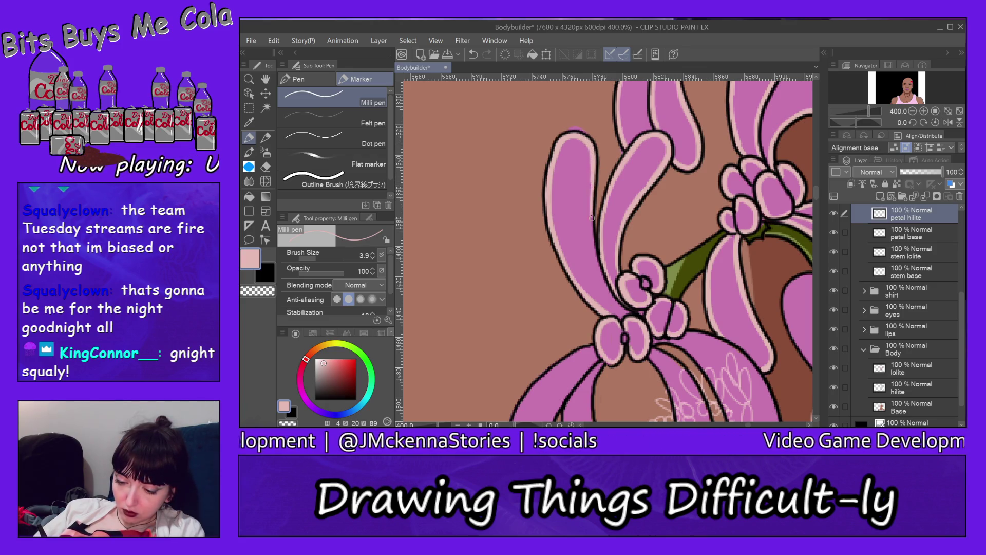
{"action": "left_click_drag", "start_coordinate": [594, 167], "coordinate": [593, 245]}
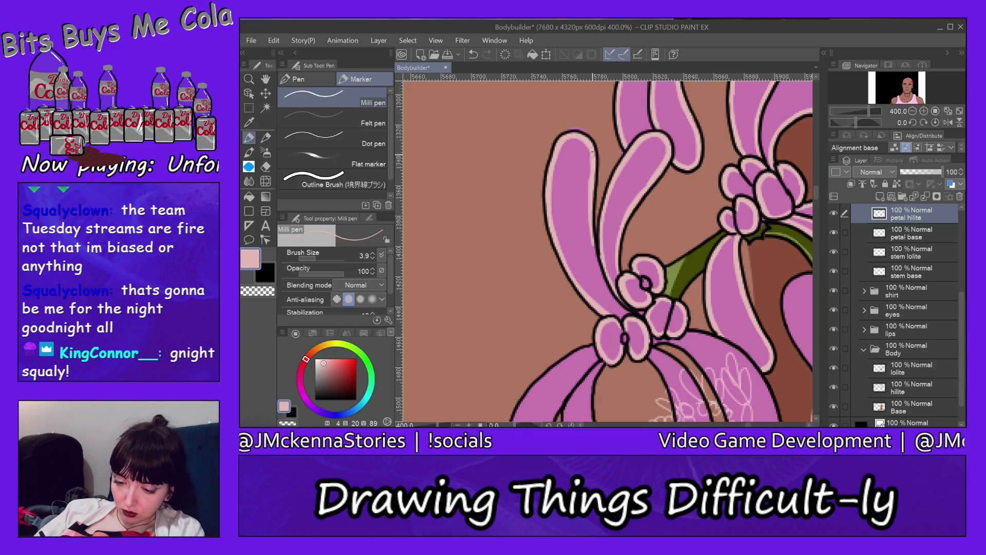
{"action": "mouse_move", "coordinate": [590, 201]}
{"action": "left_mouse_down"}
{"action": "mouse_move", "coordinate": [591, 244]}
{"action": "mouse_move", "coordinate": [621, 303]}
{"action": "left_mouse_up"}
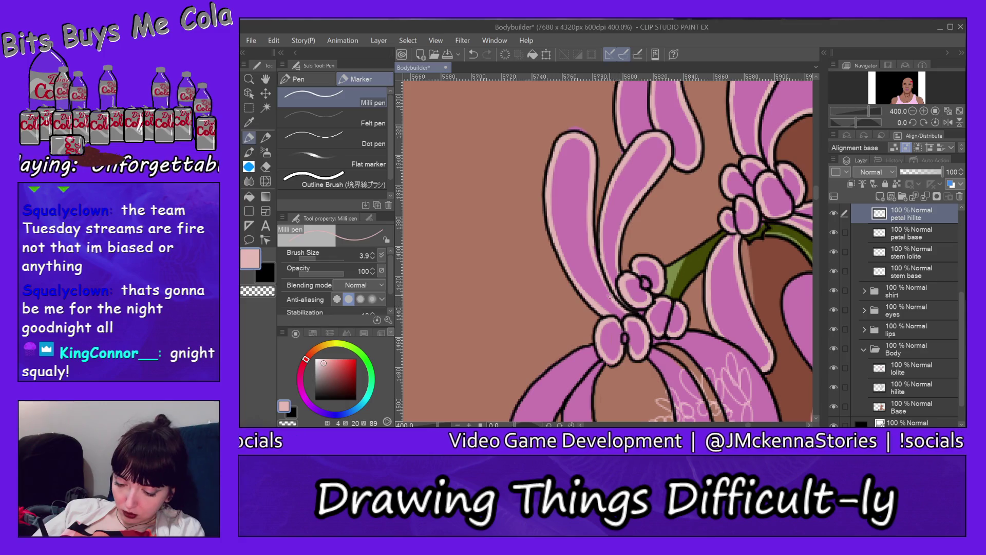
{"action": "left_click_drag", "start_coordinate": [597, 273], "coordinate": [589, 237]}
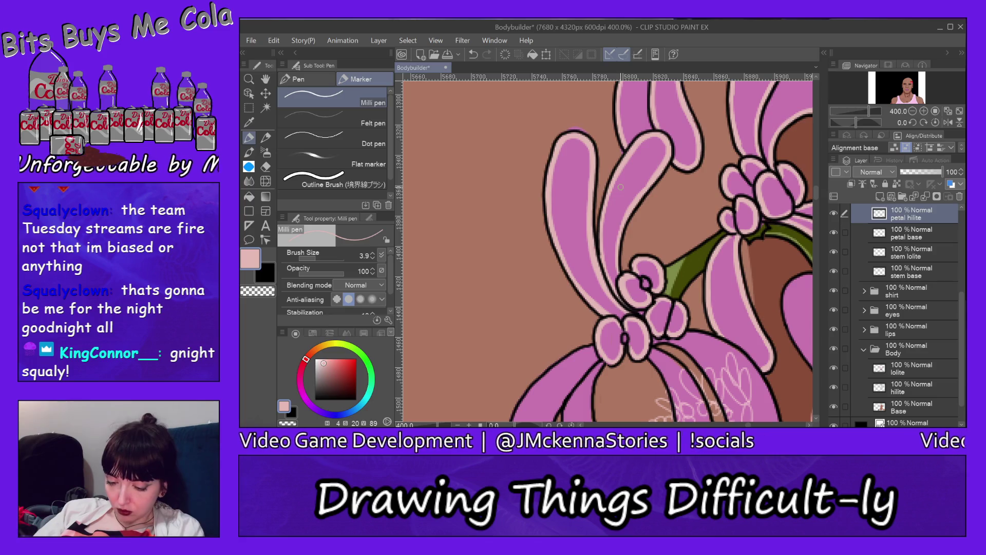
Step: Erase excess highlight and the pink spilling outside the petal outline on the petal base layer
{"action": "left_click", "coordinate": [265, 167]}
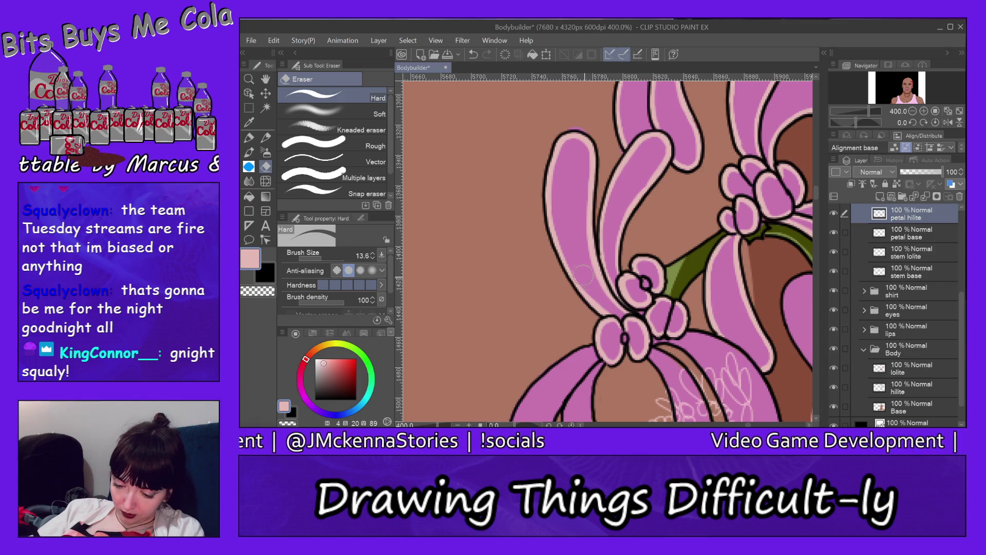
{"action": "mouse_move", "coordinate": [583, 278]}
{"action": "left_mouse_down"}
{"action": "mouse_move", "coordinate": [600, 298]}
{"action": "mouse_move", "coordinate": [563, 189]}
{"action": "left_mouse_up"}
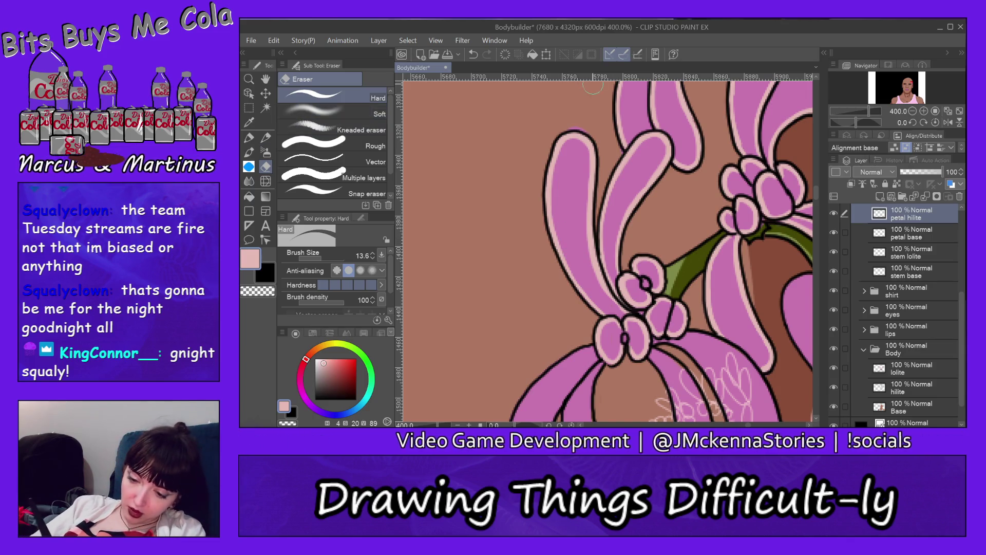
{"action": "key", "text": "alt+bracketleft"}
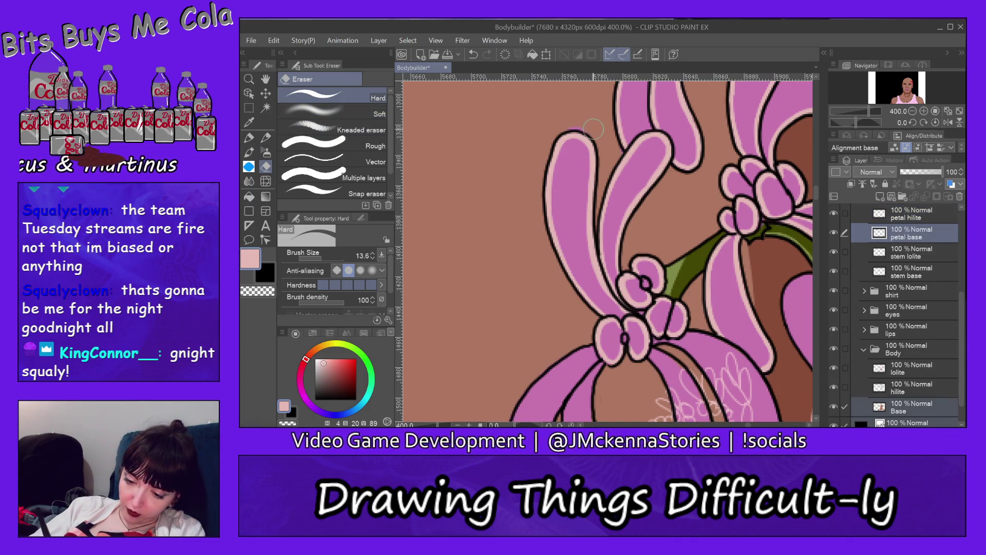
{"action": "left_click_drag", "start_coordinate": [586, 123], "coordinate": [537, 141]}
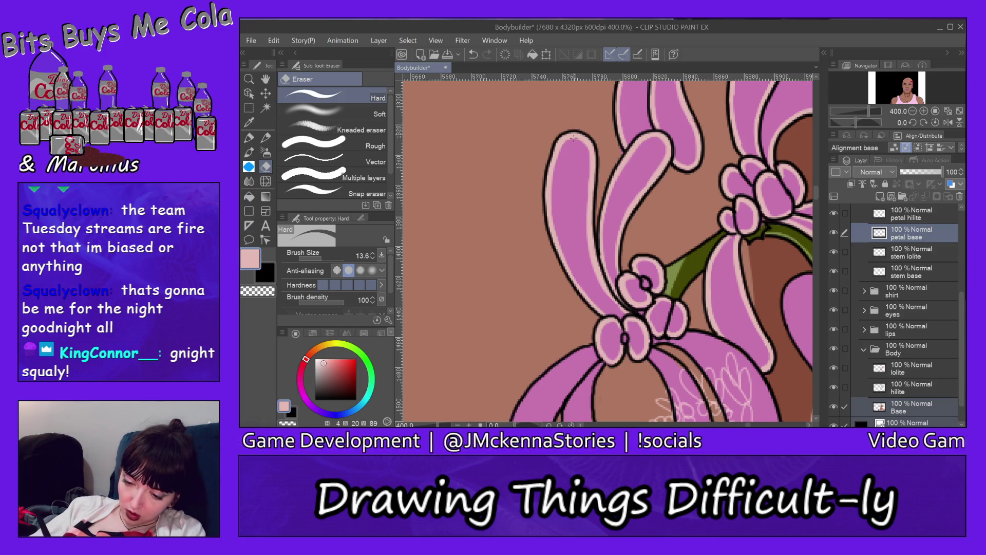
{"action": "key", "text": "alt+bracketright"}
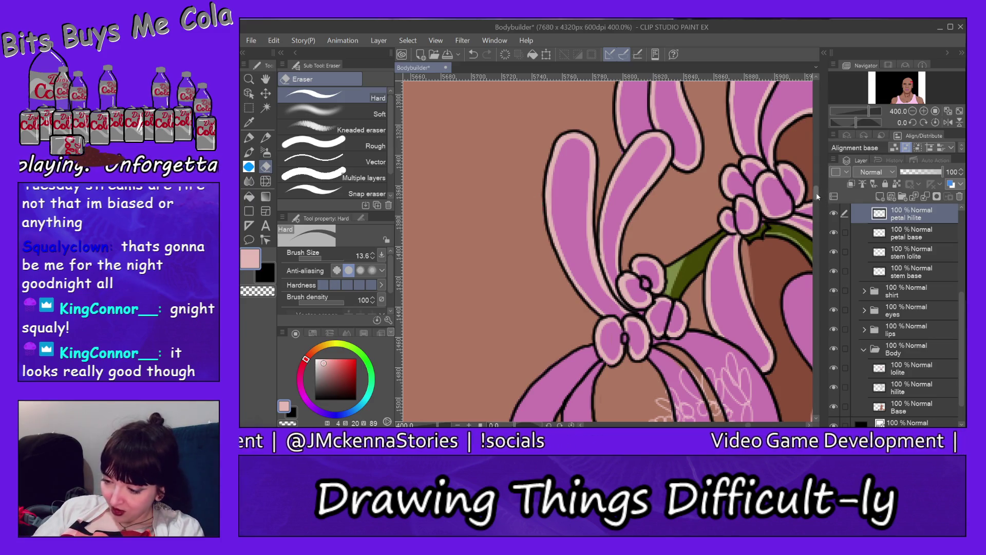
Step: Highlight the lower-left petal's left outline and tip in light pink with the Milli pen
{"action": "left_click_drag", "start_coordinate": [817, 194], "coordinate": [818, 201]}
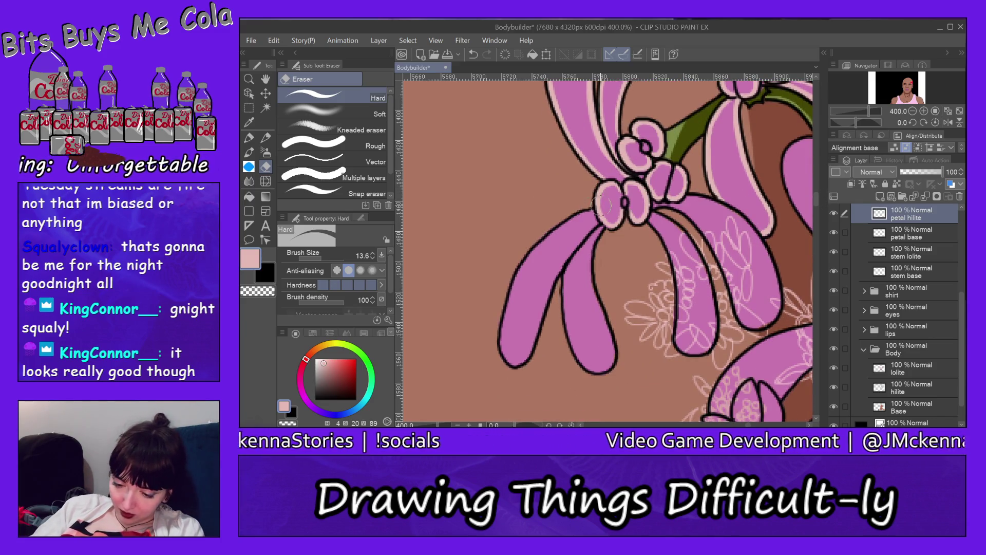
{"action": "left_click", "coordinate": [250, 136]}
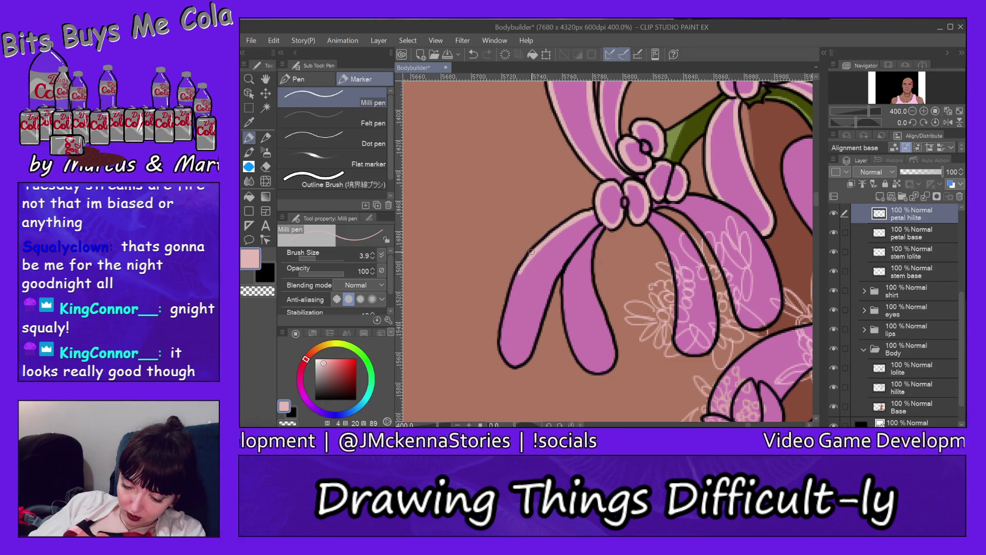
{"action": "mouse_move", "coordinate": [521, 268]}
{"action": "left_mouse_down"}
{"action": "mouse_move", "coordinate": [507, 315]}
{"action": "mouse_move", "coordinate": [517, 271]}
{"action": "left_mouse_up"}
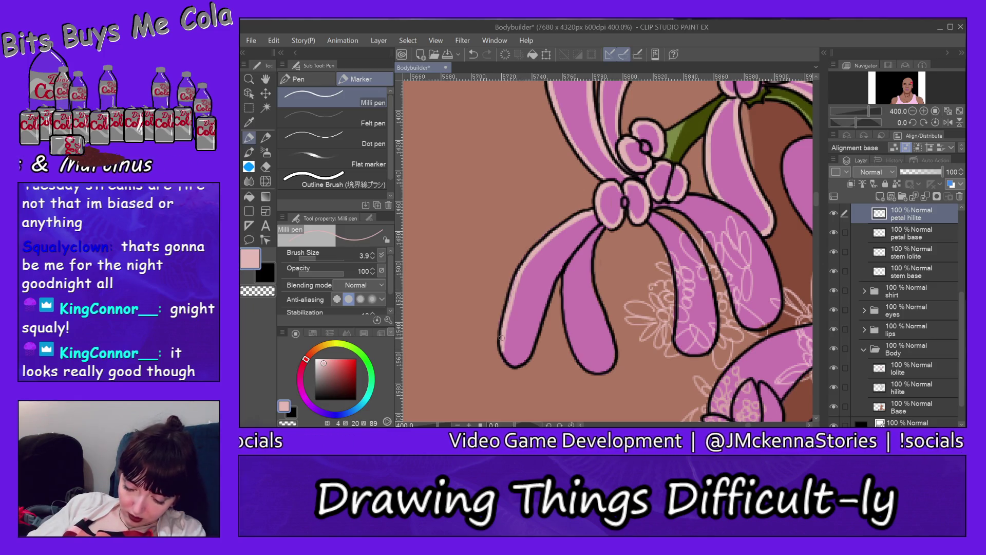
{"action": "mouse_move", "coordinate": [502, 337]}
{"action": "left_mouse_down"}
{"action": "mouse_move", "coordinate": [520, 362]}
{"action": "mouse_move", "coordinate": [598, 225]}
{"action": "left_mouse_up"}
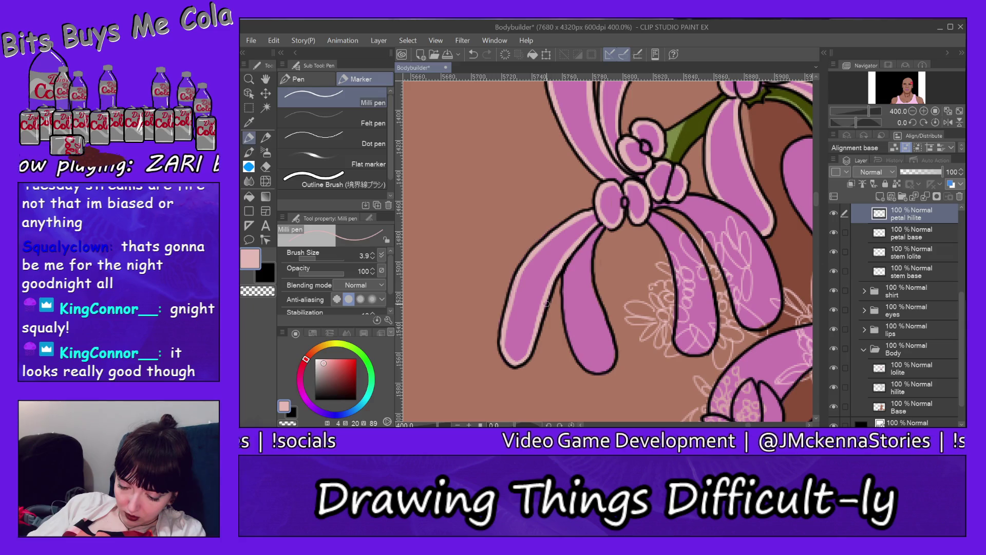
Step: Add light-pink highlights down the middle petal's left edge and near the petal junction
{"action": "left_click_drag", "start_coordinate": [567, 266], "coordinate": [574, 352]}
{"action": "mouse_move", "coordinate": [566, 299]}
{"action": "left_mouse_down"}
{"action": "mouse_move", "coordinate": [572, 349]}
{"action": "mouse_move", "coordinate": [590, 371]}
{"action": "left_mouse_up"}
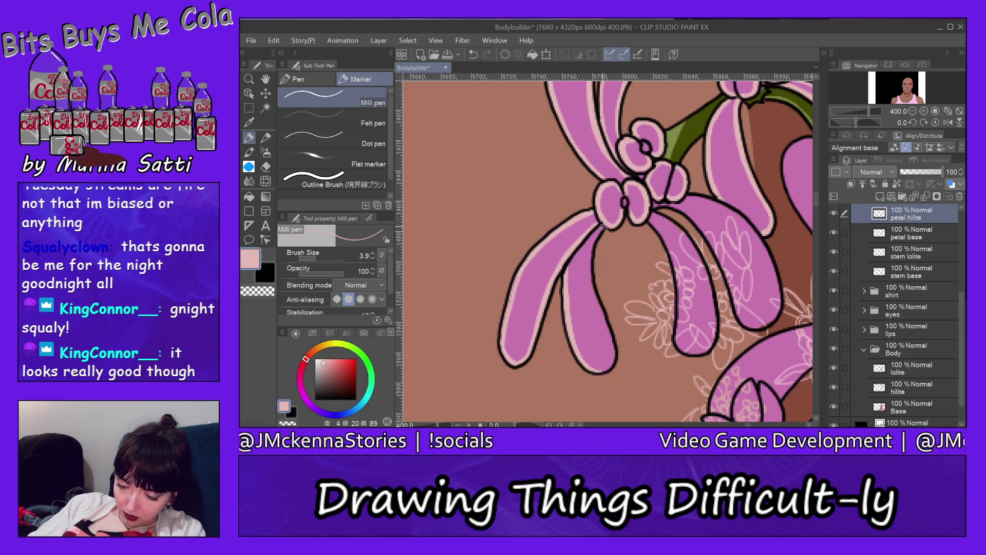
{"action": "left_click_drag", "start_coordinate": [594, 240], "coordinate": [600, 226]}
{"action": "mouse_move", "coordinate": [593, 277]}
{"action": "left_mouse_down"}
{"action": "mouse_move", "coordinate": [589, 252]}
{"action": "mouse_move", "coordinate": [613, 365]}
{"action": "left_mouse_up"}
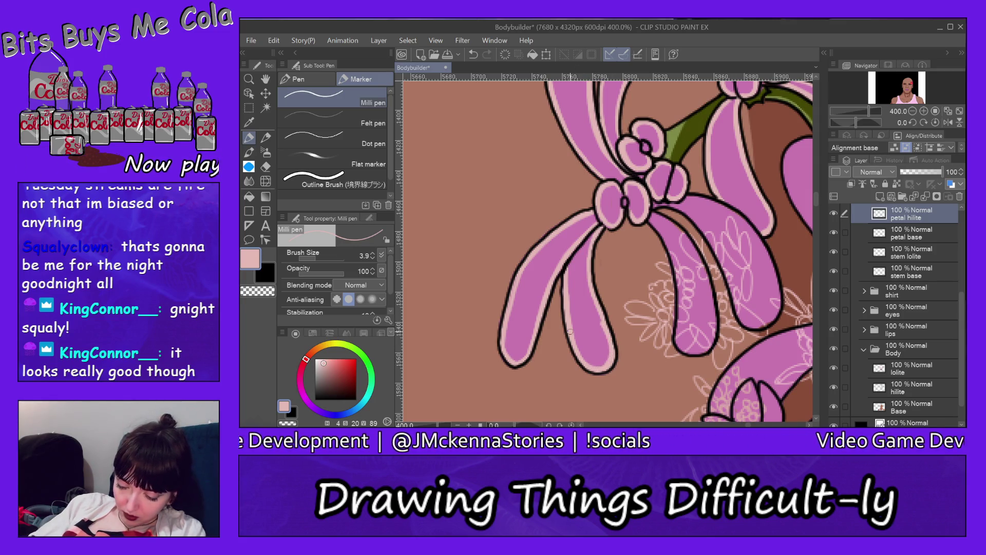
{"action": "key", "text": "e"}
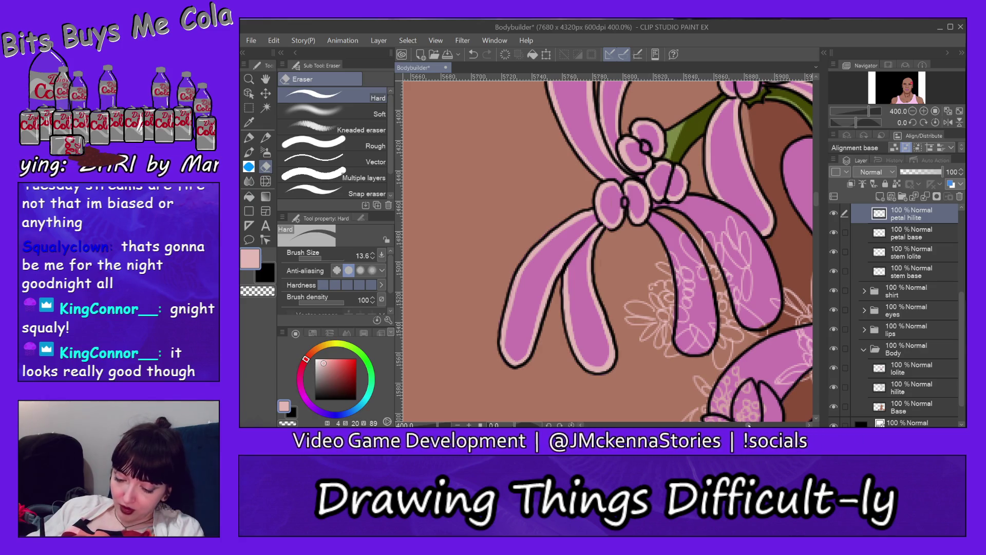
{"action": "scroll", "coordinate": [608, 247], "scroll_direction": "right", "scroll_amount": 5}
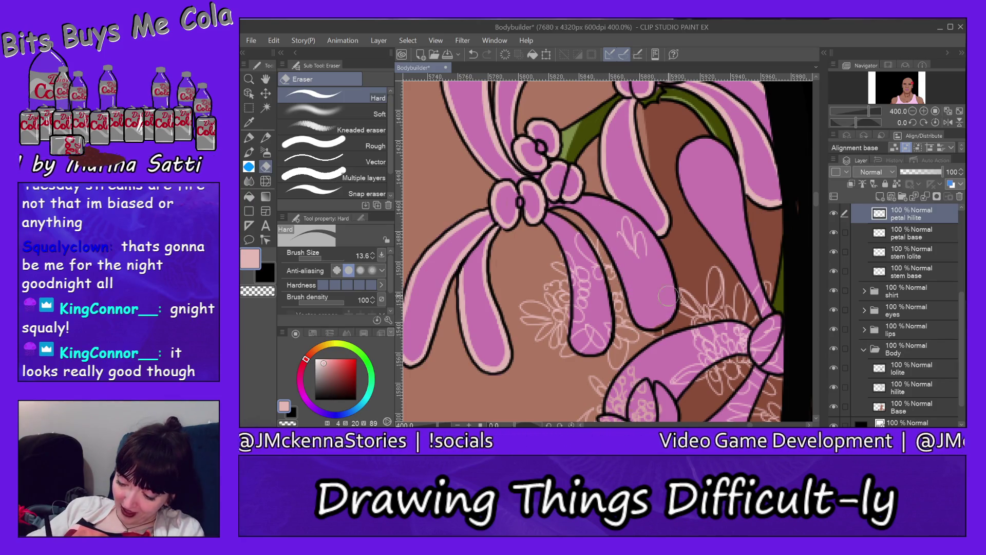
Step: Wipe out the faint sketch strokes near and inside the lower petals with the Hard eraser
{"action": "mouse_move", "coordinate": [645, 262]}
{"action": "left_mouse_down"}
{"action": "mouse_move", "coordinate": [604, 224]}
{"action": "mouse_move", "coordinate": [592, 249]}
{"action": "mouse_move", "coordinate": [603, 337]}
{"action": "mouse_move", "coordinate": [586, 296]}
{"action": "left_mouse_up"}
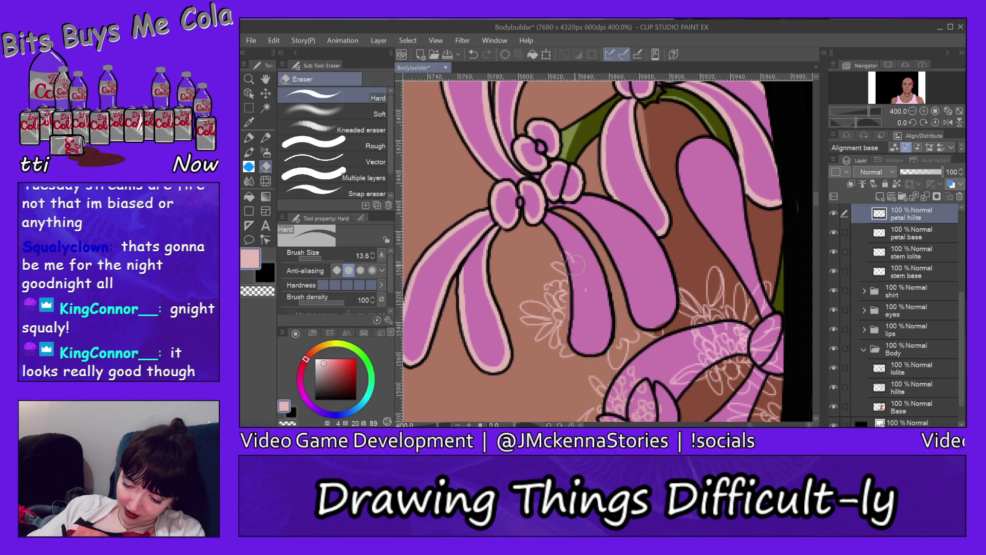
{"action": "mouse_move", "coordinate": [561, 247]}
{"action": "left_mouse_down"}
{"action": "mouse_move", "coordinate": [566, 348]}
{"action": "mouse_move", "coordinate": [617, 367]}
{"action": "mouse_move", "coordinate": [750, 290]}
{"action": "mouse_move", "coordinate": [766, 380]}
{"action": "mouse_move", "coordinate": [724, 343]}
{"action": "mouse_move", "coordinate": [676, 391]}
{"action": "left_mouse_up"}
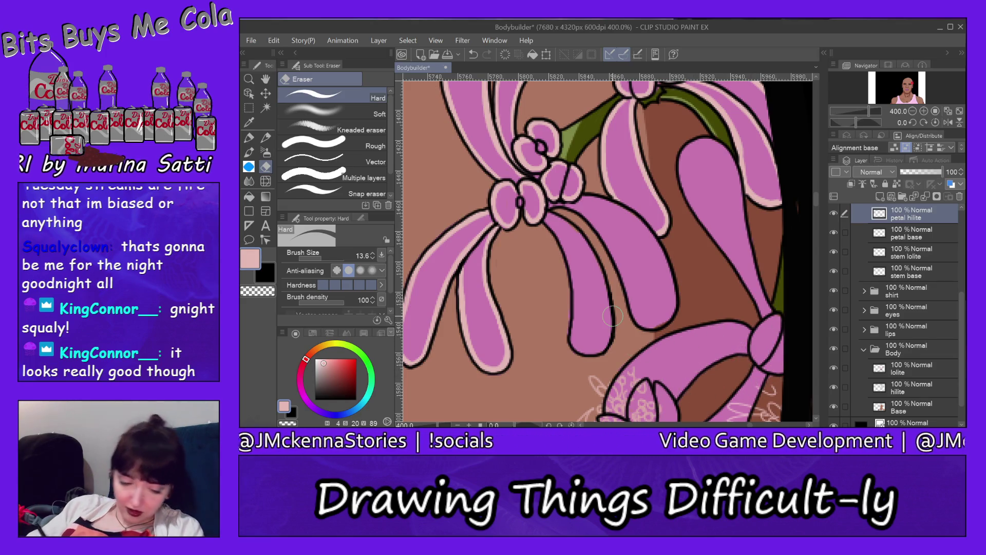
{"action": "key", "text": "p"}
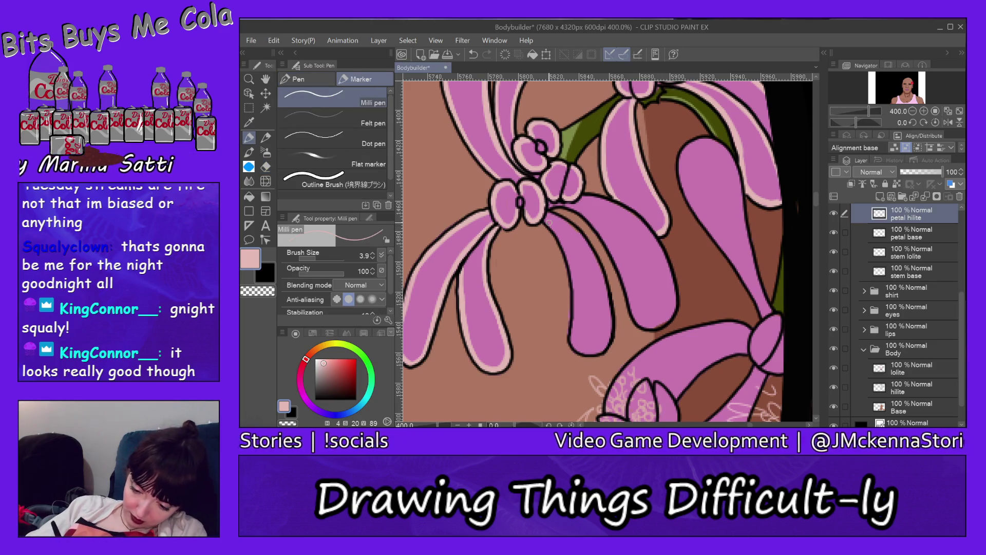
Step: Edge the left upper petal with light-pink highlights from its top around its bottom
{"action": "left_click_drag", "start_coordinate": [544, 220], "coordinate": [570, 255]}
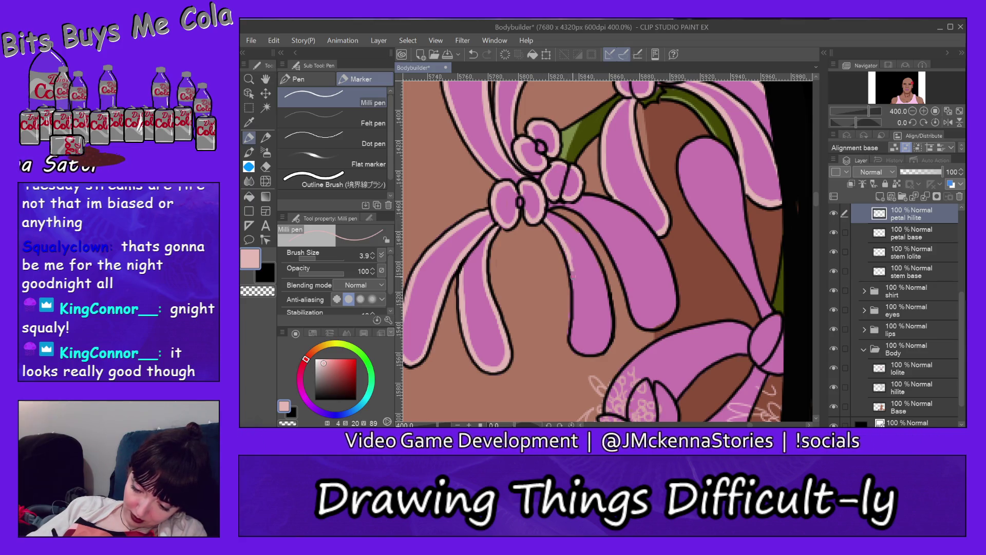
{"action": "left_click_drag", "start_coordinate": [566, 252], "coordinate": [578, 350]}
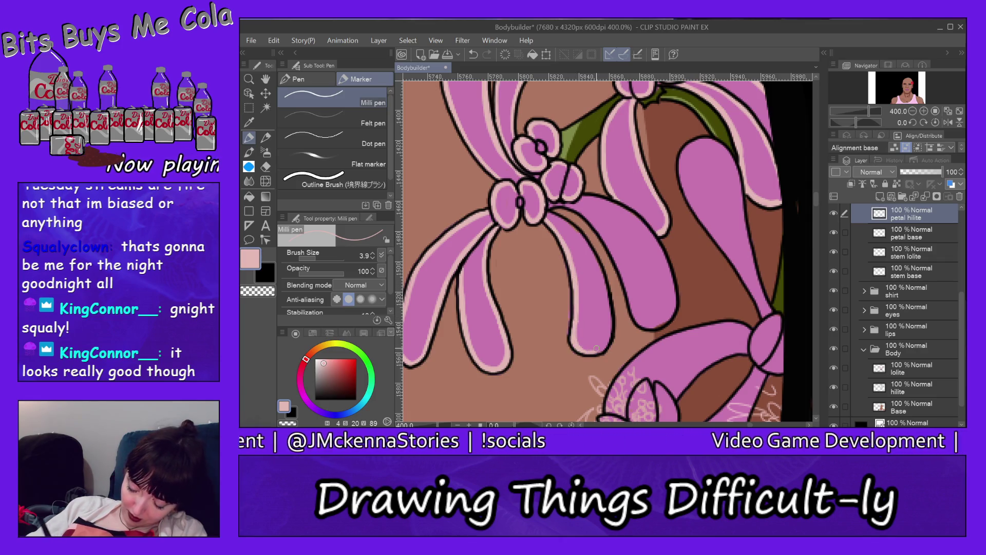
{"action": "mouse_move", "coordinate": [600, 351]}
{"action": "left_mouse_down"}
{"action": "mouse_move", "coordinate": [610, 323]}
{"action": "mouse_move", "coordinate": [600, 271]}
{"action": "left_mouse_up"}
{"action": "left_click_drag", "start_coordinate": [547, 210], "coordinate": [592, 255]}
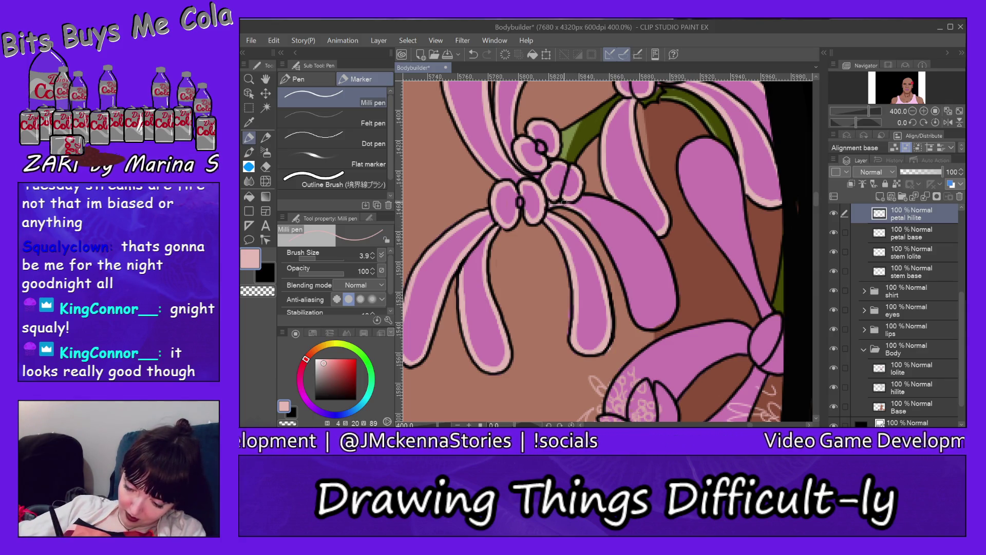
{"action": "left_click_drag", "start_coordinate": [578, 210], "coordinate": [610, 251]}
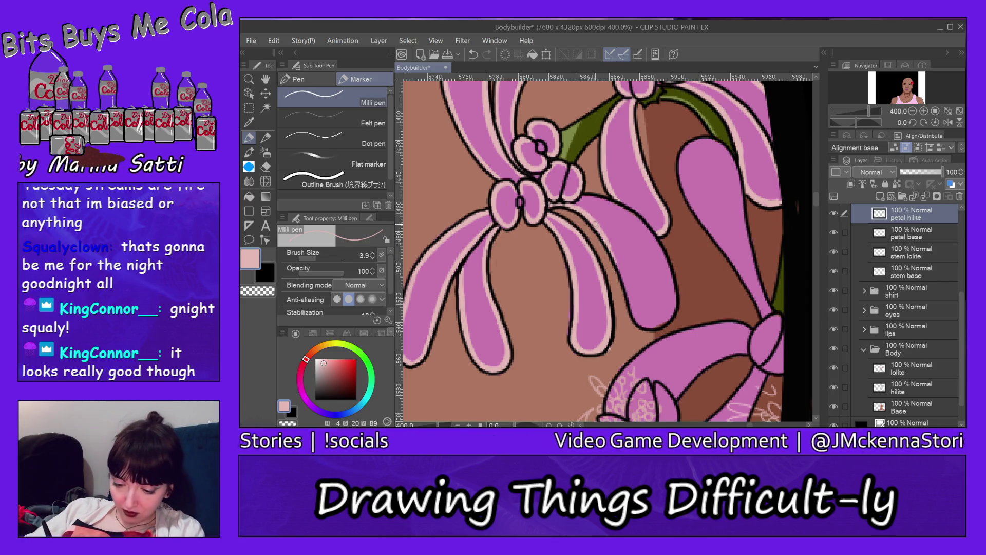
Step: Add light-pink highlights along the right-hand petals' upper, outer and inner edges
{"action": "mouse_move", "coordinate": [628, 297]}
{"action": "left_mouse_down"}
{"action": "mouse_move", "coordinate": [623, 273]}
{"action": "mouse_move", "coordinate": [649, 326]}
{"action": "mouse_move", "coordinate": [673, 314]}
{"action": "left_mouse_up"}
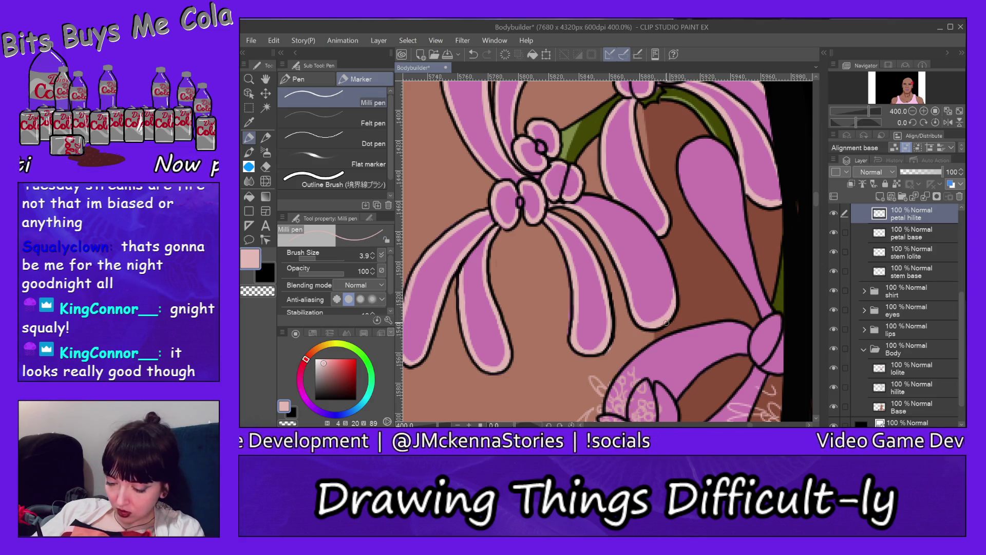
{"action": "left_click_drag", "start_coordinate": [655, 240], "coordinate": [673, 288]}
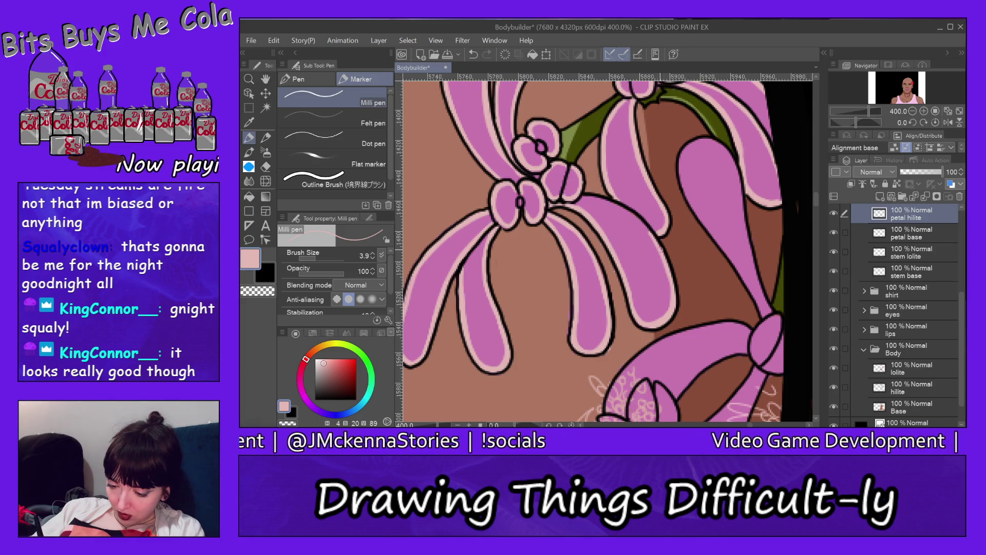
{"action": "left_click_drag", "start_coordinate": [622, 210], "coordinate": [653, 245]}
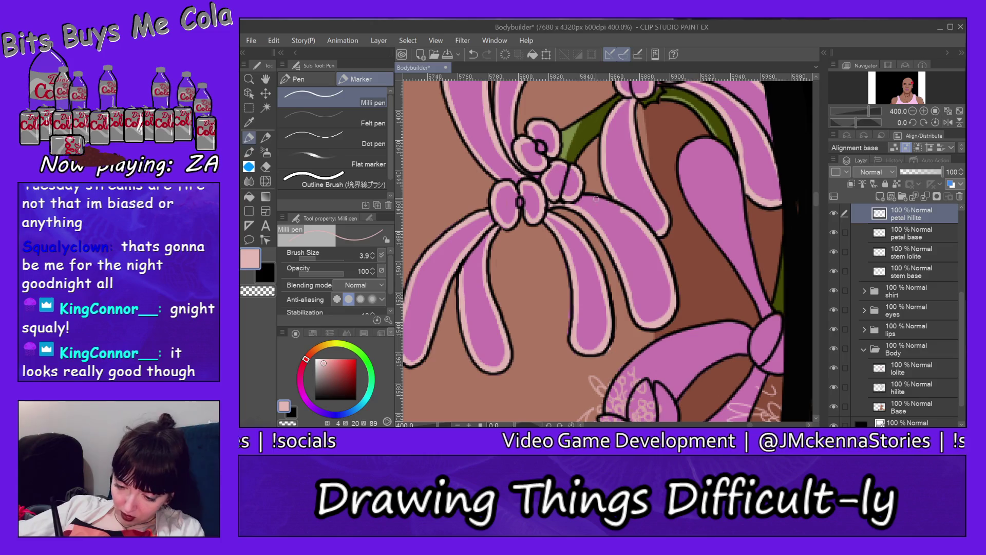
{"action": "mouse_move", "coordinate": [583, 198]}
{"action": "left_mouse_down"}
{"action": "mouse_move", "coordinate": [627, 212]}
{"action": "mouse_move", "coordinate": [610, 205]}
{"action": "left_mouse_up"}
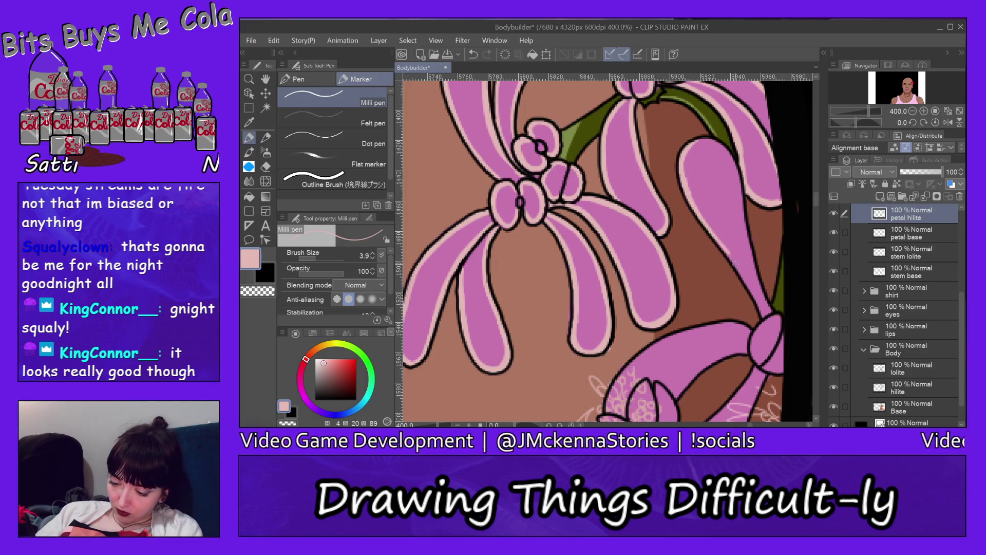
{"action": "left_click_drag", "start_coordinate": [713, 233], "coordinate": [753, 297]}
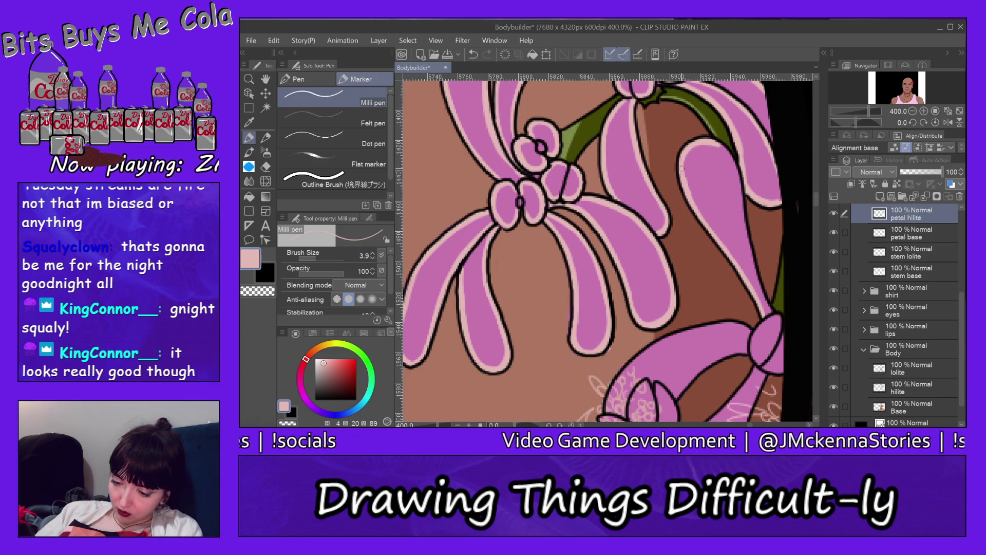
{"action": "left_click_drag", "start_coordinate": [722, 144], "coordinate": [769, 306]}
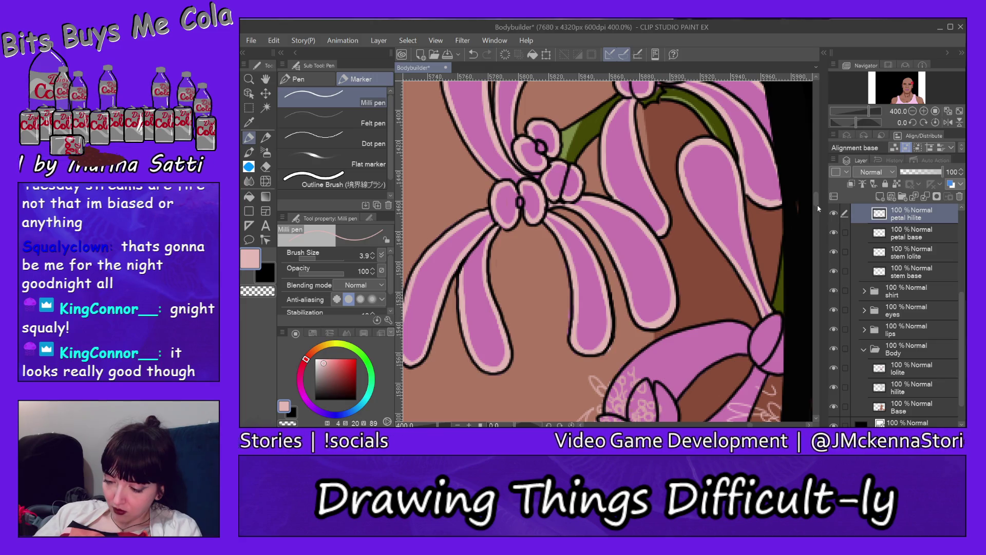
{"action": "scroll", "coordinate": [816, 205], "scroll_direction": "down", "scroll_amount": 3}
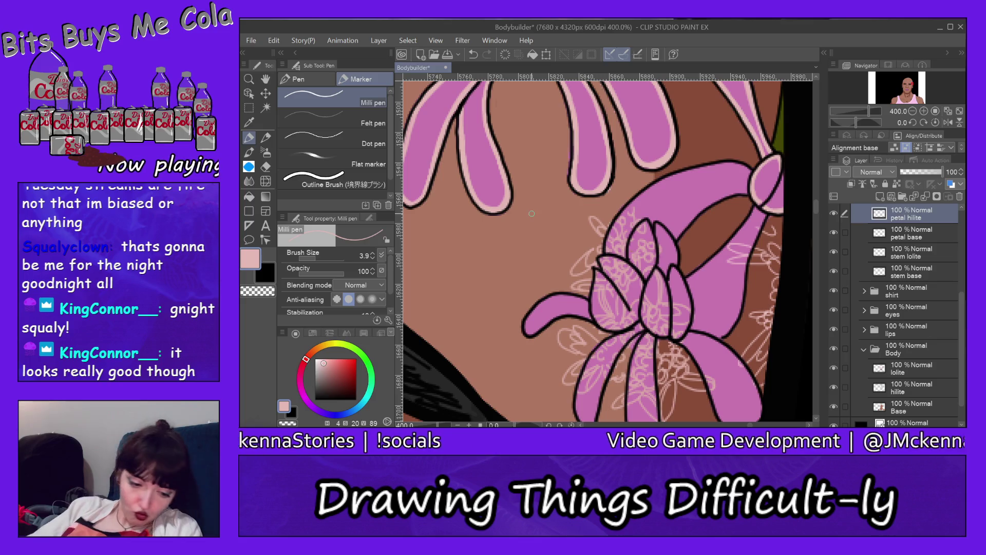
Step: Erase leftover sketch lines around the lower lily's petals with the Hard eraser
{"action": "key", "text": "e"}
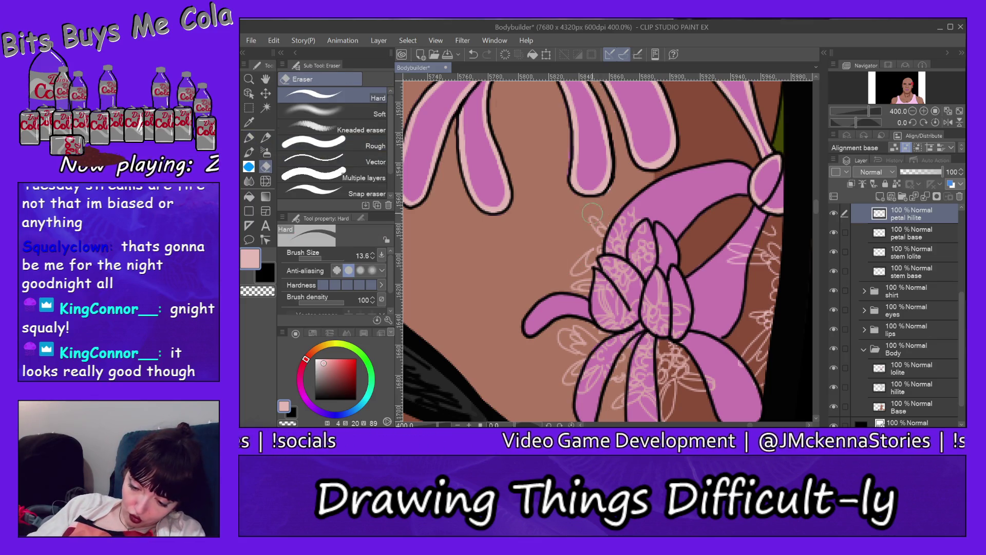
{"action": "left_click_drag", "start_coordinate": [574, 249], "coordinate": [606, 226]}
{"action": "mouse_move", "coordinate": [615, 189]}
{"action": "left_mouse_down"}
{"action": "mouse_move", "coordinate": [596, 277]}
{"action": "mouse_move", "coordinate": [642, 267]}
{"action": "mouse_move", "coordinate": [627, 328]}
{"action": "left_mouse_up"}
{"action": "left_click_drag", "start_coordinate": [659, 291], "coordinate": [695, 297]}
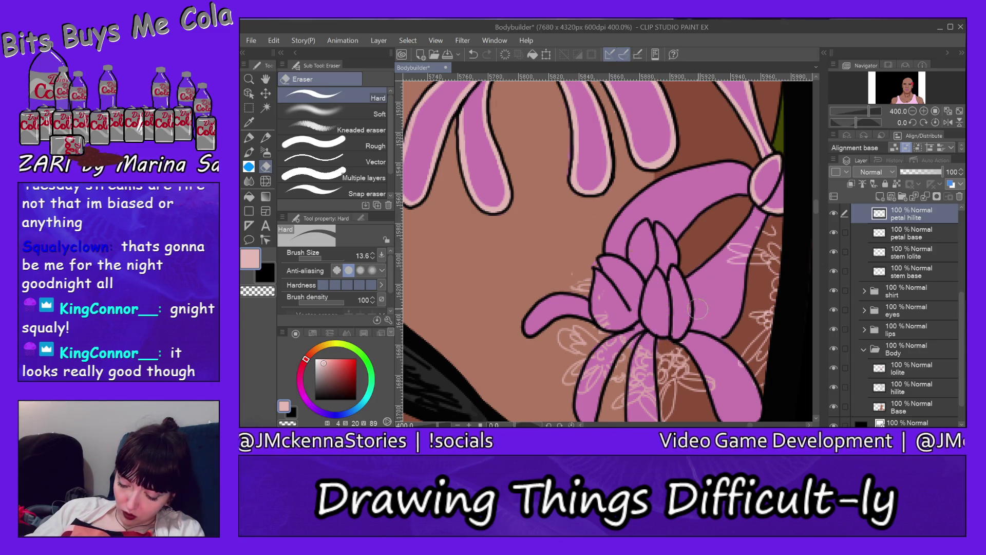
{"action": "left_click_drag", "start_coordinate": [583, 326], "coordinate": [554, 273]}
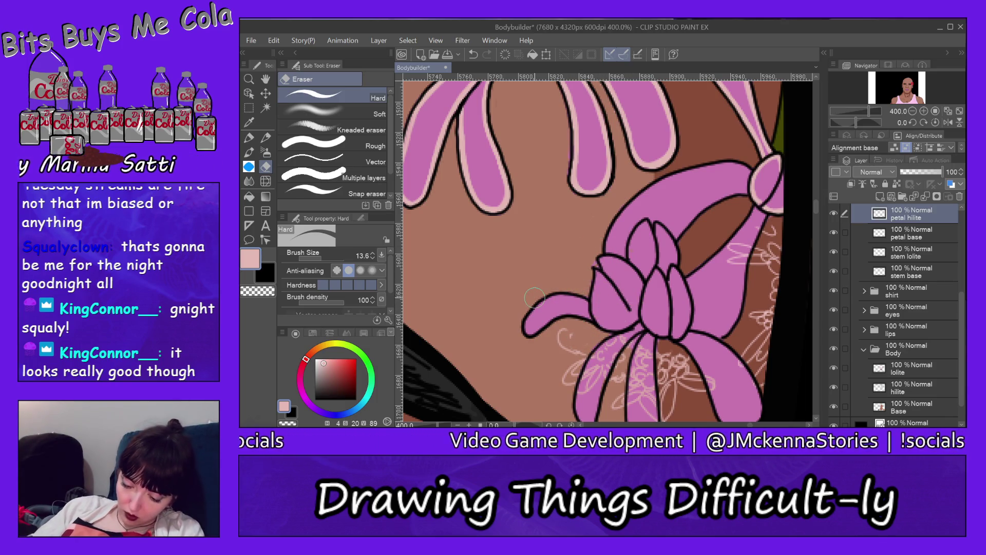
{"action": "mouse_move", "coordinate": [728, 252]}
{"action": "left_mouse_down"}
{"action": "mouse_move", "coordinate": [742, 228]}
{"action": "mouse_move", "coordinate": [771, 235]}
{"action": "mouse_move", "coordinate": [779, 255]}
{"action": "mouse_move", "coordinate": [751, 391]}
{"action": "left_mouse_up"}
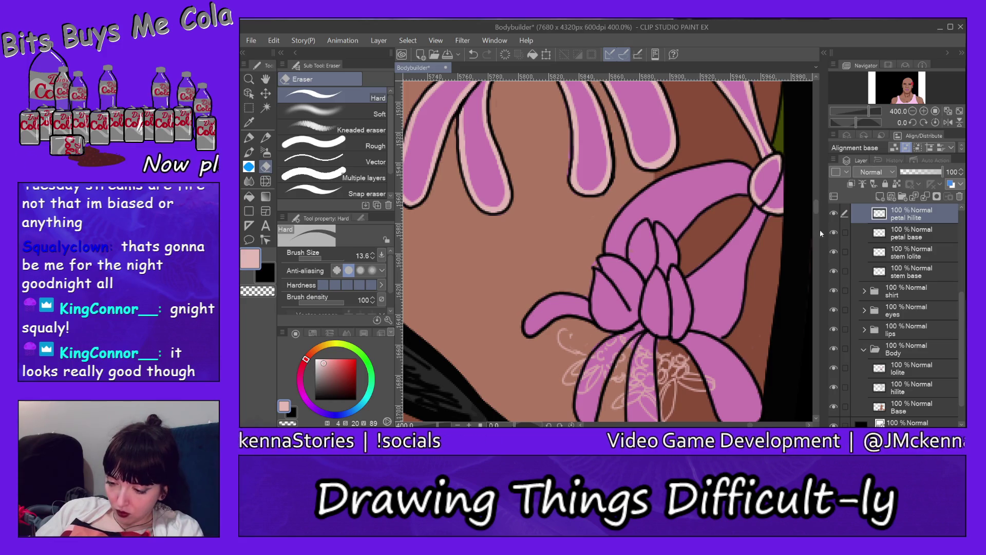
{"action": "left_click_drag", "start_coordinate": [817, 208], "coordinate": [817, 214]}
{"action": "mouse_move", "coordinate": [713, 251]}
{"action": "left_mouse_down"}
{"action": "mouse_move", "coordinate": [684, 293]}
{"action": "mouse_move", "coordinate": [655, 265]}
{"action": "mouse_move", "coordinate": [639, 194]}
{"action": "mouse_move", "coordinate": [594, 307]}
{"action": "mouse_move", "coordinate": [574, 253]}
{"action": "mouse_move", "coordinate": [620, 268]}
{"action": "left_mouse_up"}
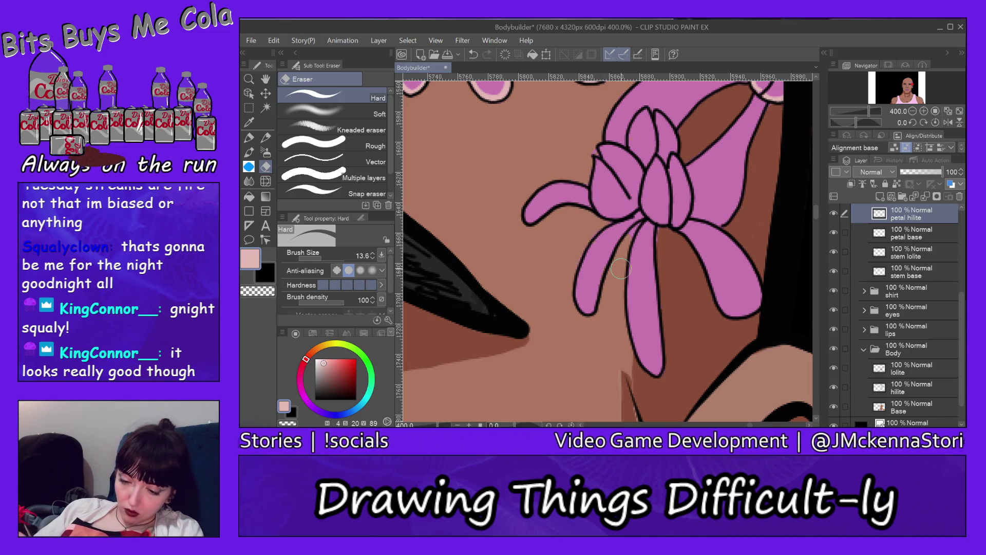
Step: Draw pale pink highlights along the stem's right edge with the Milli pen
{"action": "key", "text": "p"}
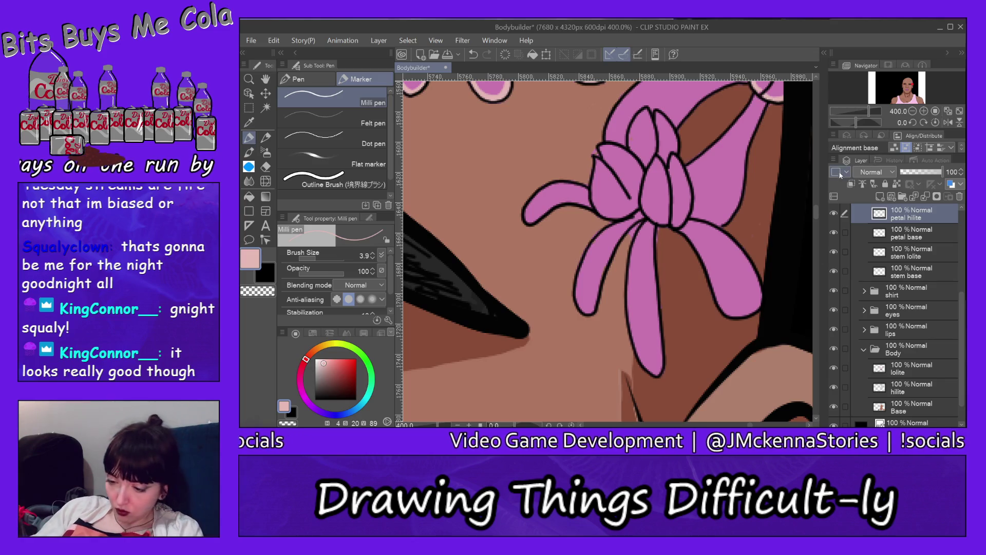
{"action": "left_click_drag", "start_coordinate": [817, 211], "coordinate": [818, 209]}
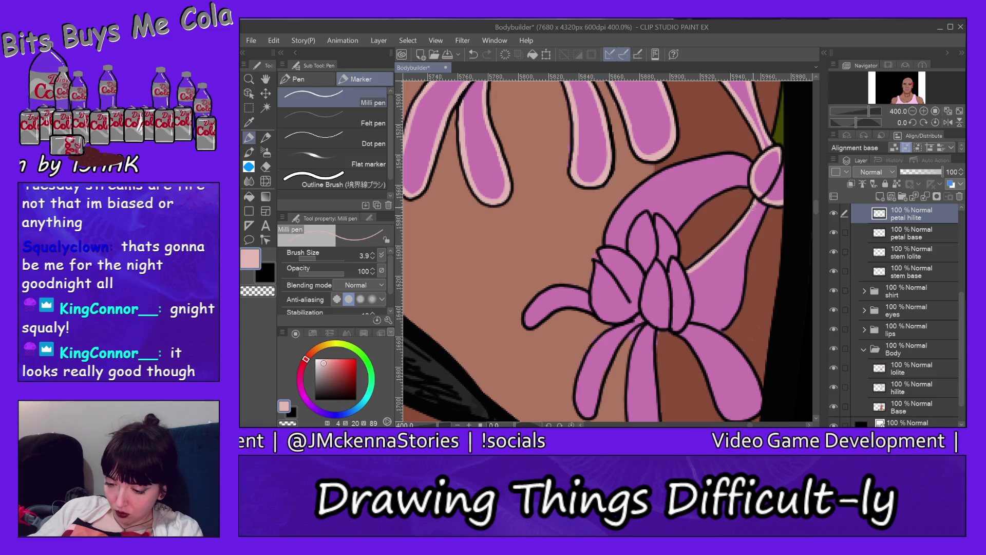
{"action": "left_click_drag", "start_coordinate": [716, 248], "coordinate": [755, 204]}
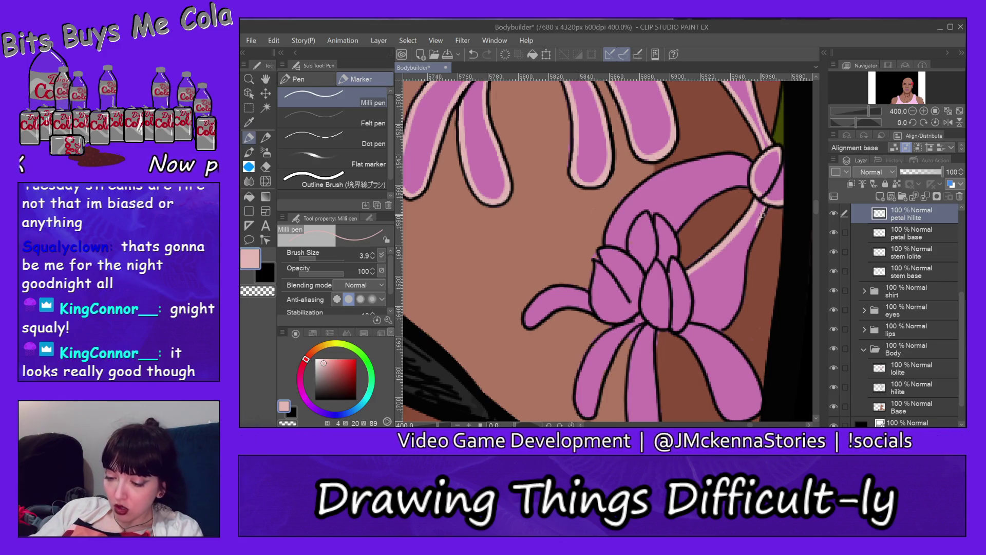
{"action": "left_click_drag", "start_coordinate": [747, 246], "coordinate": [758, 222]}
{"action": "mouse_move", "coordinate": [745, 259]}
{"action": "left_mouse_down"}
{"action": "mouse_move", "coordinate": [750, 237]}
{"action": "mouse_move", "coordinate": [729, 325]}
{"action": "mouse_move", "coordinate": [739, 297]}
{"action": "left_mouse_up"}
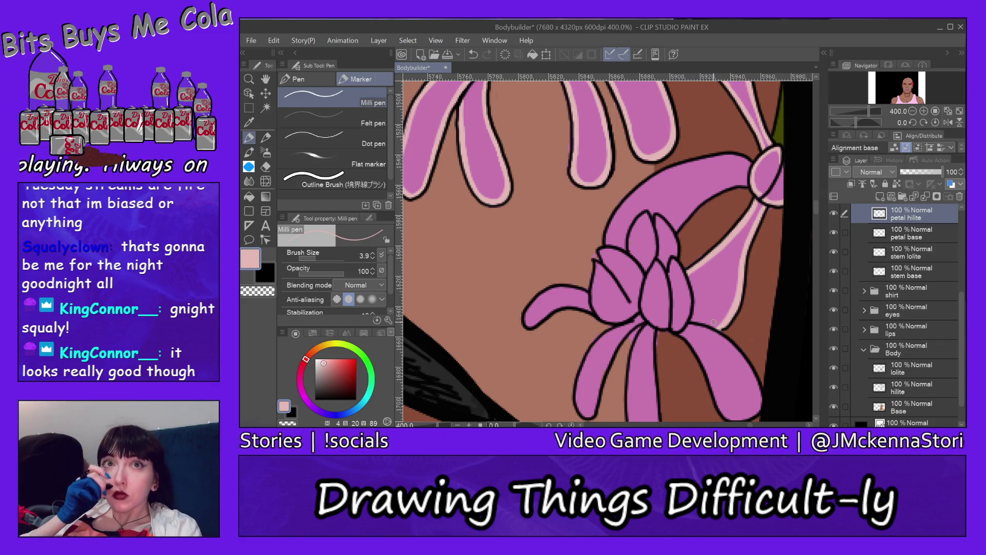
{"action": "left_click_drag", "start_coordinate": [677, 229], "coordinate": [707, 195]}
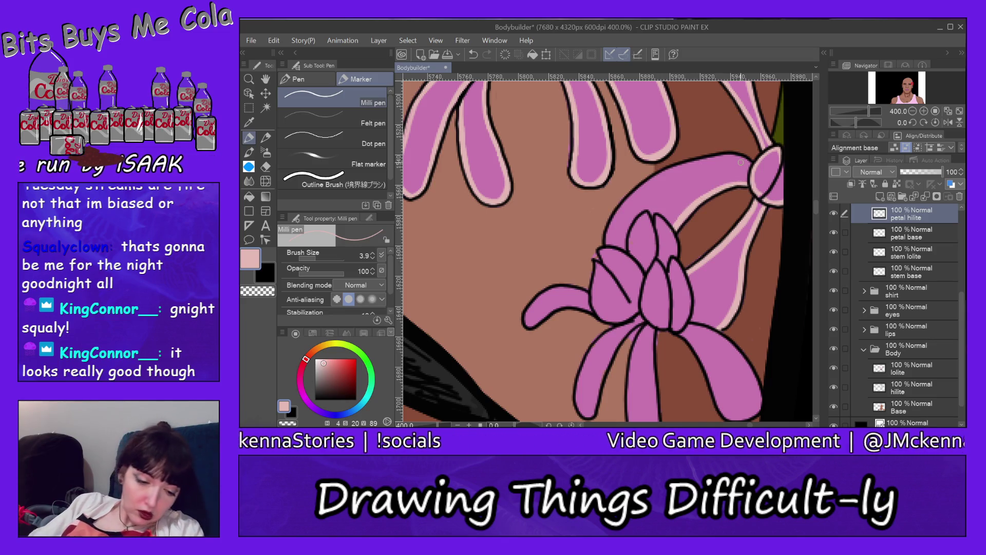
Step: Highlight the long petal's upper-left edge and the stem's upper edge out to the right
{"action": "key", "text": "e"}
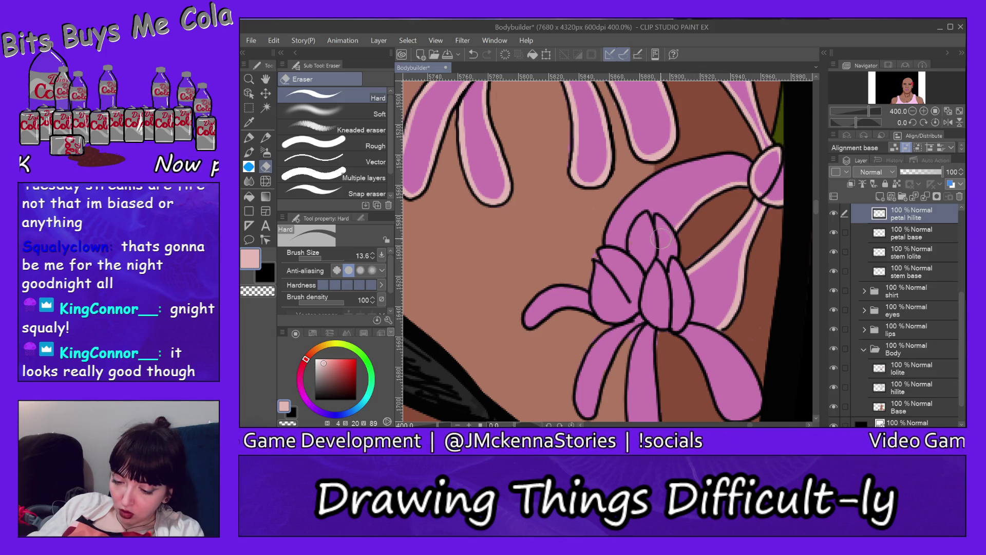
{"action": "left_click", "coordinate": [248, 138]}
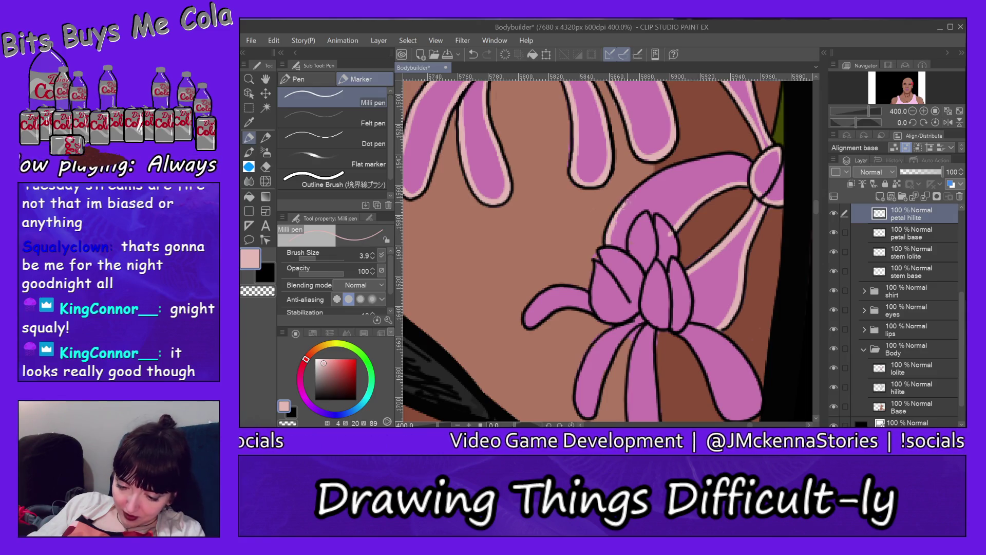
{"action": "left_click_drag", "start_coordinate": [623, 205], "coordinate": [655, 181]}
{"action": "left_click_drag", "start_coordinate": [619, 210], "coordinate": [643, 185]}
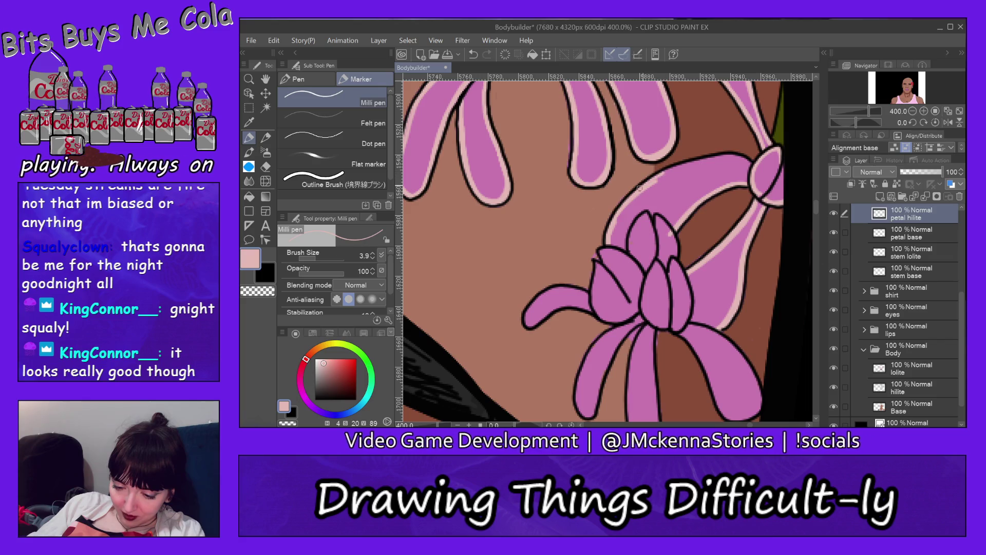
{"action": "left_click_drag", "start_coordinate": [613, 226], "coordinate": [641, 194]}
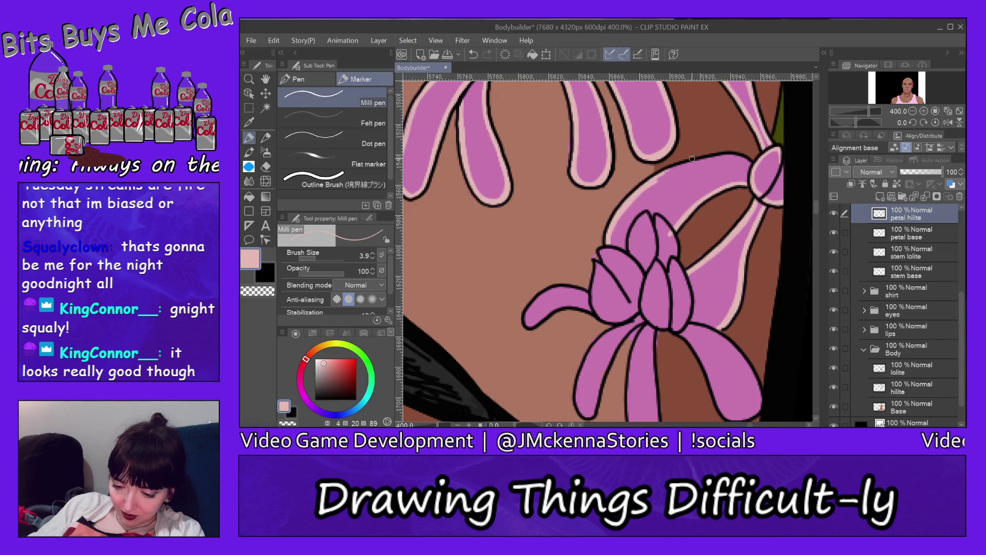
{"action": "mouse_move", "coordinate": [716, 161]}
{"action": "left_mouse_down"}
{"action": "mouse_move", "coordinate": [669, 171]}
{"action": "mouse_move", "coordinate": [690, 163]}
{"action": "left_mouse_up"}
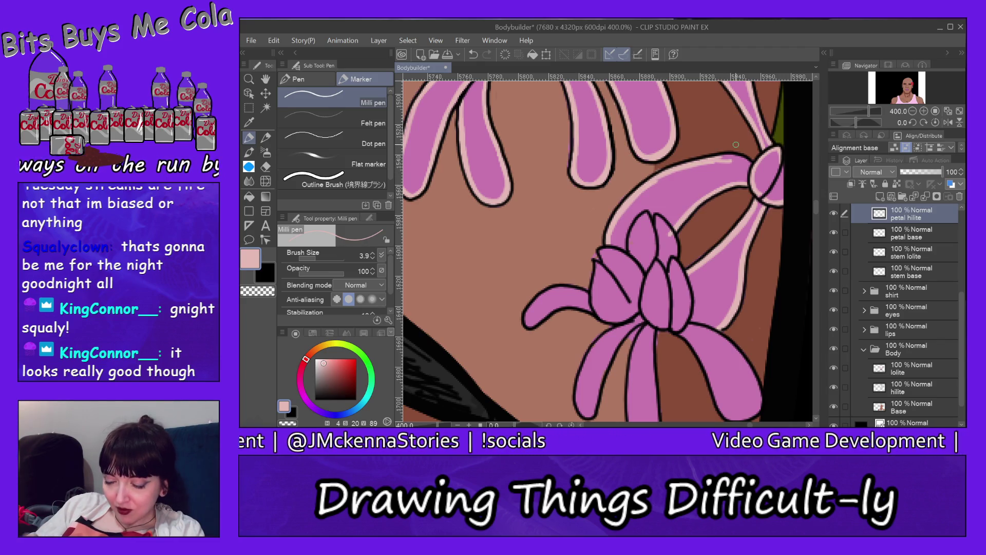
{"action": "left_click_drag", "start_coordinate": [720, 161], "coordinate": [751, 164]}
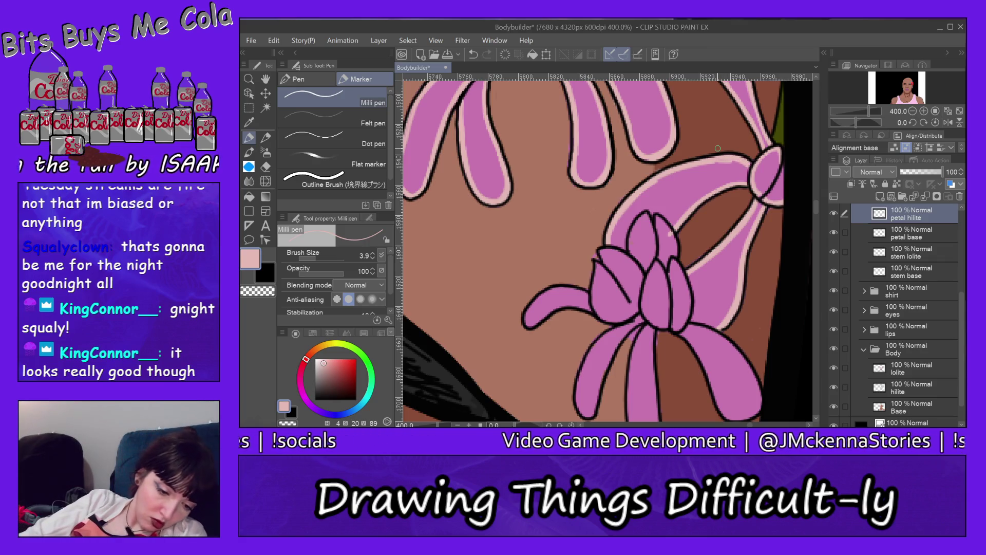
{"action": "key", "text": "e"}
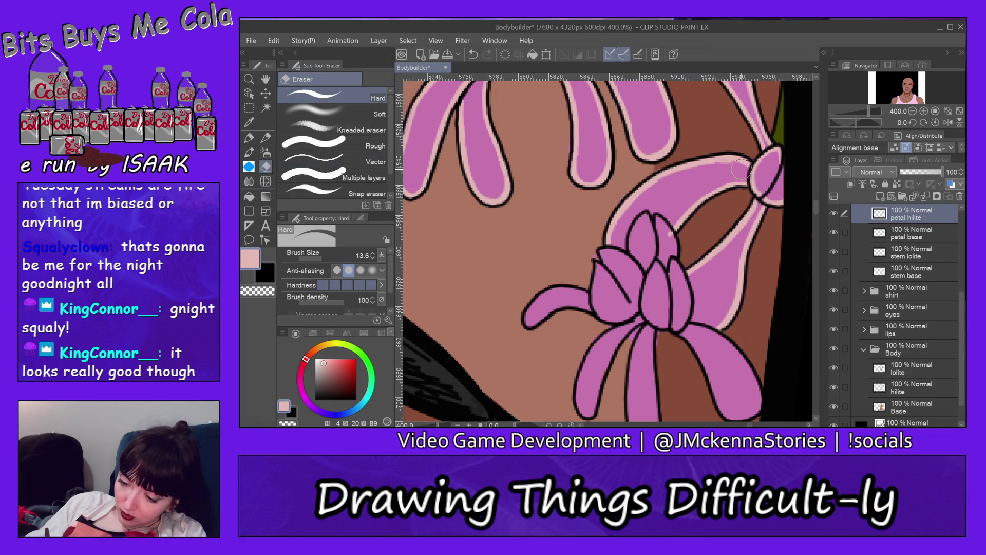
Step: Erase surplus highlight at the stem-petal junction and add pale pink strokes on the upper-left and central petals
{"action": "mouse_move", "coordinate": [742, 171]}
{"action": "left_mouse_down"}
{"action": "mouse_move", "coordinate": [732, 165]}
{"action": "mouse_move", "coordinate": [640, 215]}
{"action": "left_mouse_up"}
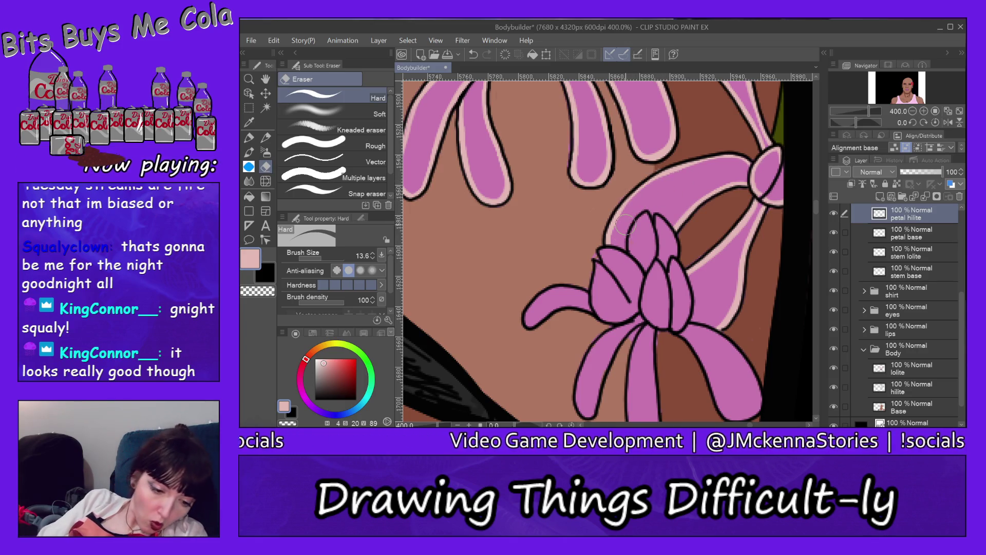
{"action": "key", "text": "p"}
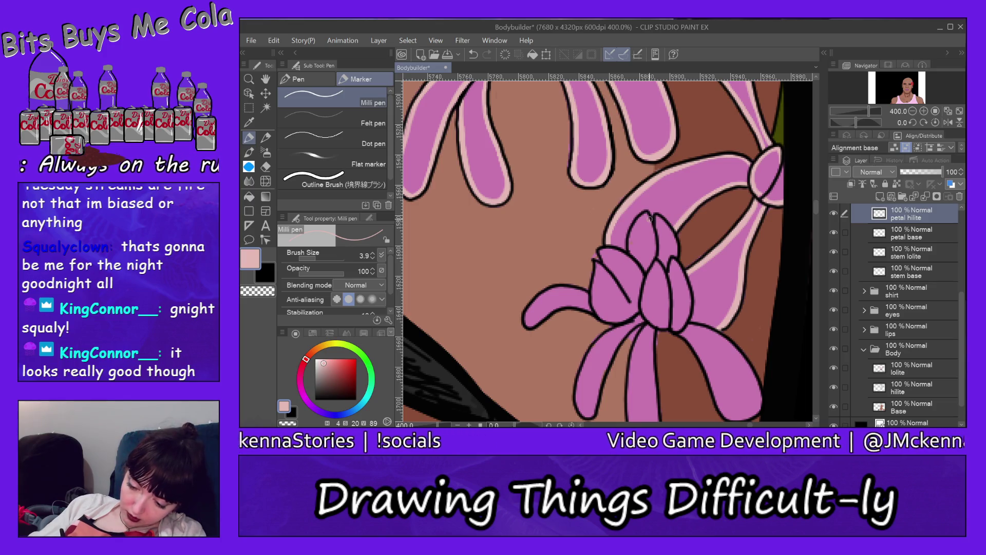
{"action": "left_click_drag", "start_coordinate": [641, 219], "coordinate": [631, 254]}
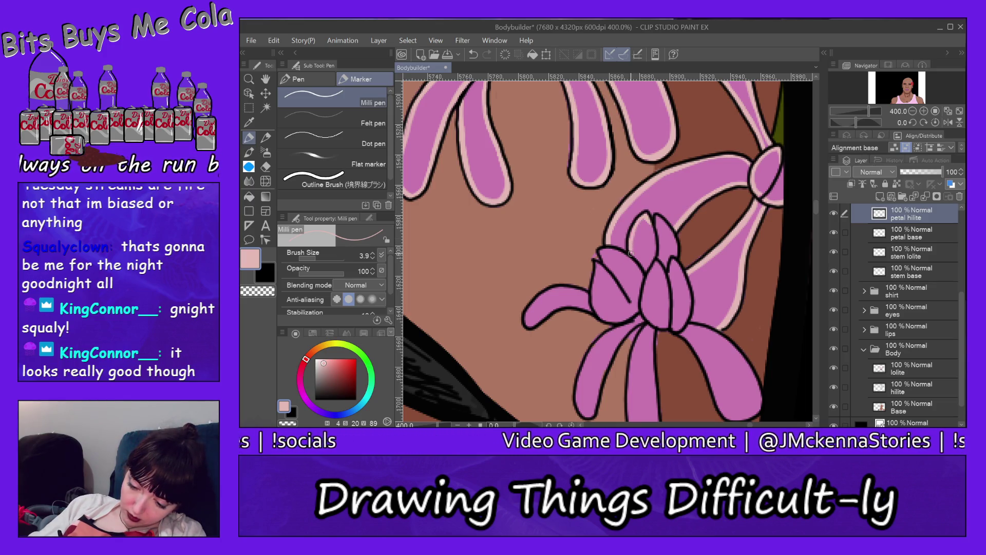
{"action": "left_click_drag", "start_coordinate": [645, 213], "coordinate": [631, 245]}
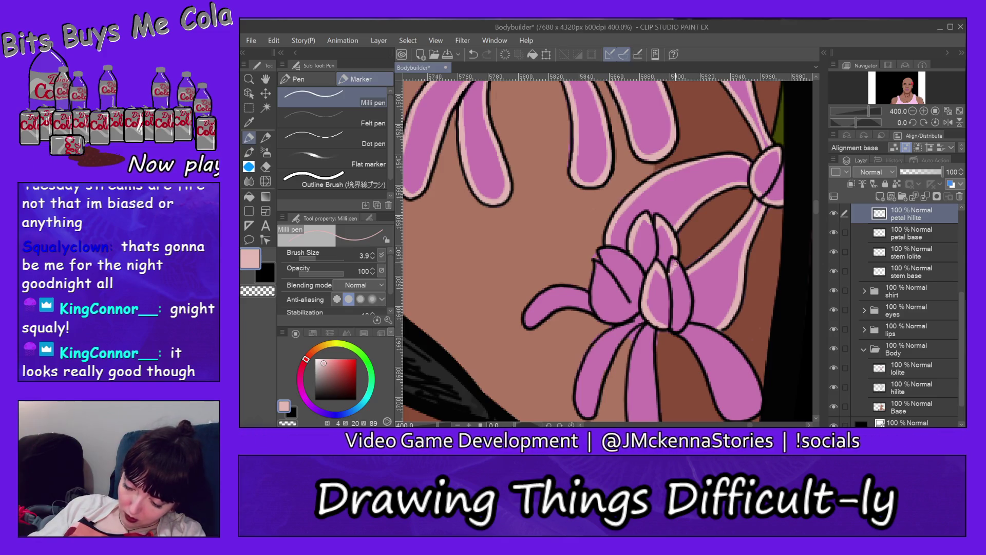
{"action": "left_click_drag", "start_coordinate": [686, 285], "coordinate": [678, 266]}
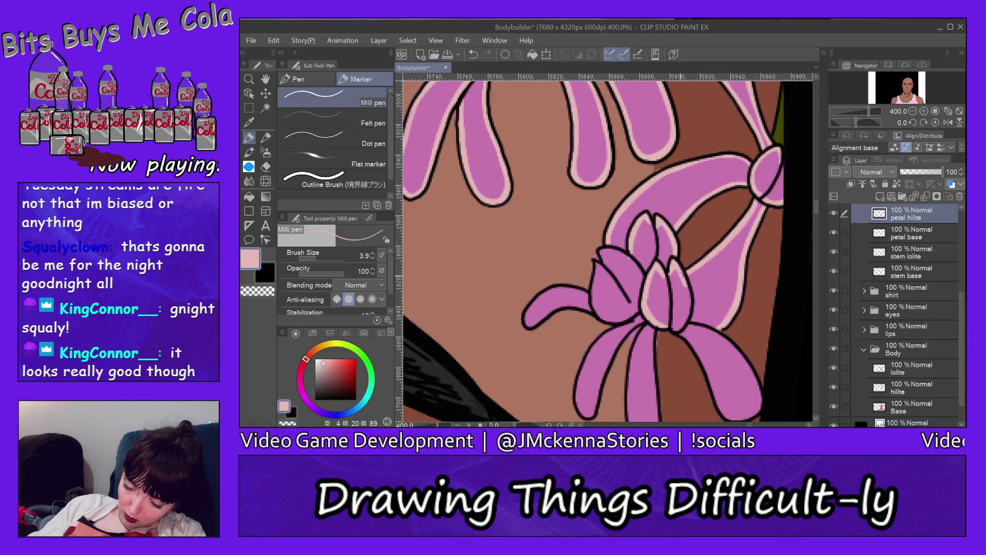
{"action": "left_click_drag", "start_coordinate": [688, 312], "coordinate": [685, 284]}
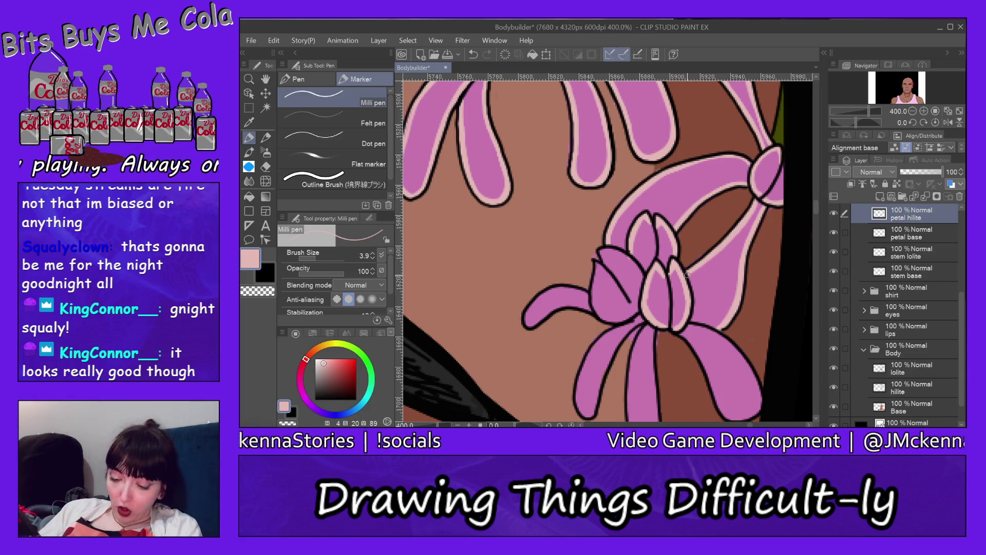
{"action": "left_click_drag", "start_coordinate": [817, 205], "coordinate": [818, 199]}
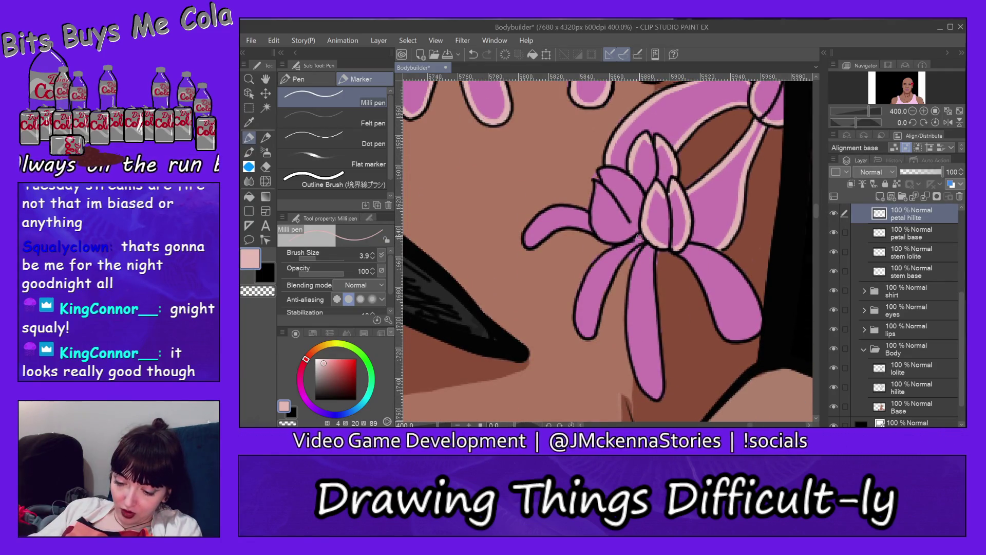
Step: Highlight the lower-left petal and the petal running down from the centre in light pink
{"action": "left_click_drag", "start_coordinate": [635, 240], "coordinate": [581, 300]}
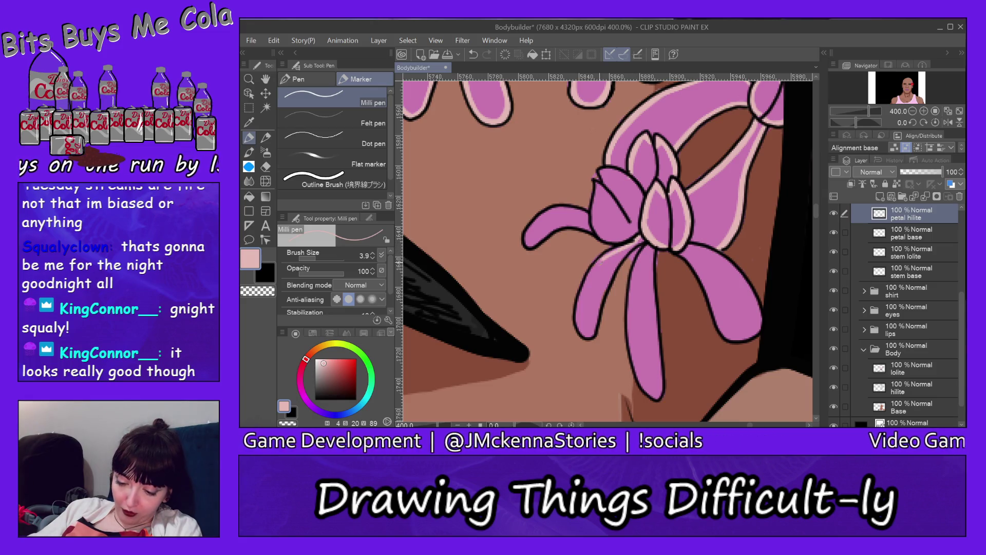
{"action": "left_click_drag", "start_coordinate": [606, 259], "coordinate": [579, 308]}
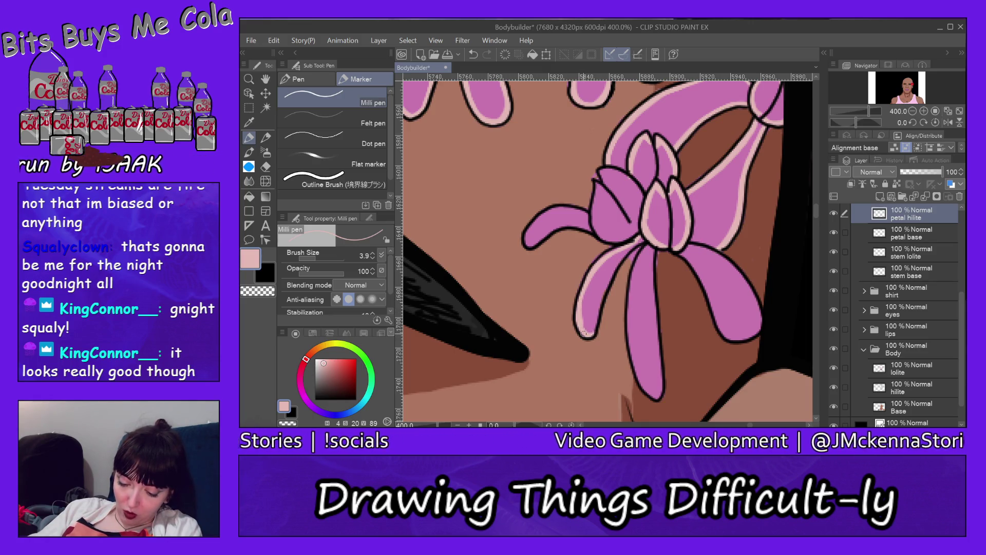
{"action": "left_click_drag", "start_coordinate": [591, 335], "coordinate": [599, 302]}
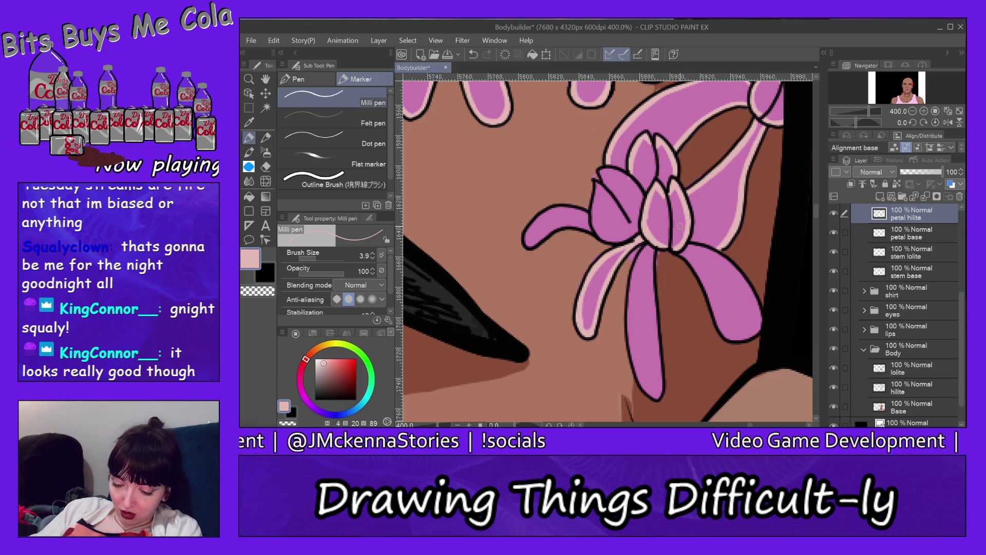
{"action": "left_click_drag", "start_coordinate": [648, 246], "coordinate": [628, 314]}
{"action": "left_click_drag", "start_coordinate": [636, 270], "coordinate": [633, 363]}
{"action": "mouse_move", "coordinate": [630, 305]}
{"action": "left_mouse_down"}
{"action": "mouse_move", "coordinate": [633, 365]}
{"action": "mouse_move", "coordinate": [632, 355]}
{"action": "mouse_move", "coordinate": [645, 391]}
{"action": "mouse_move", "coordinate": [661, 397]}
{"action": "mouse_move", "coordinate": [649, 385]}
{"action": "mouse_move", "coordinate": [663, 378]}
{"action": "mouse_move", "coordinate": [654, 310]}
{"action": "left_mouse_up"}
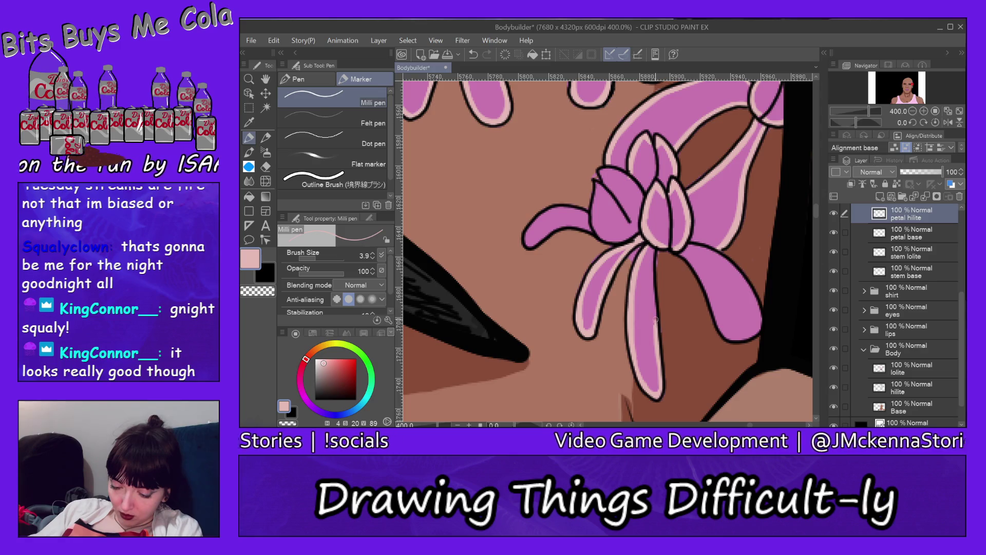
{"action": "left_click_drag", "start_coordinate": [656, 322], "coordinate": [656, 253]}
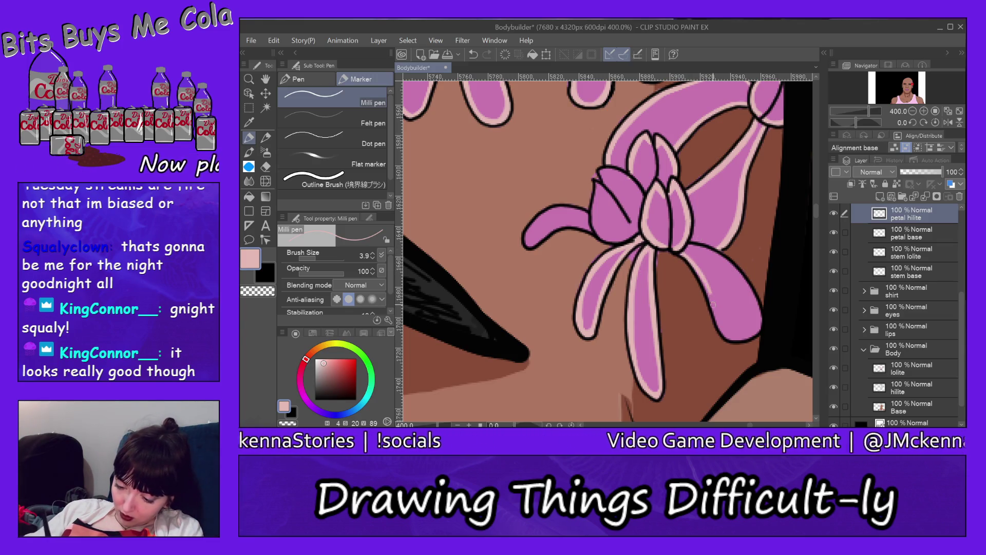
Step: Add light-pink highlights on the right petal's edge and the left petal's upper edge
{"action": "mouse_move", "coordinate": [709, 291]}
{"action": "left_mouse_down"}
{"action": "mouse_move", "coordinate": [719, 323]}
{"action": "mouse_move", "coordinate": [762, 324]}
{"action": "left_mouse_up"}
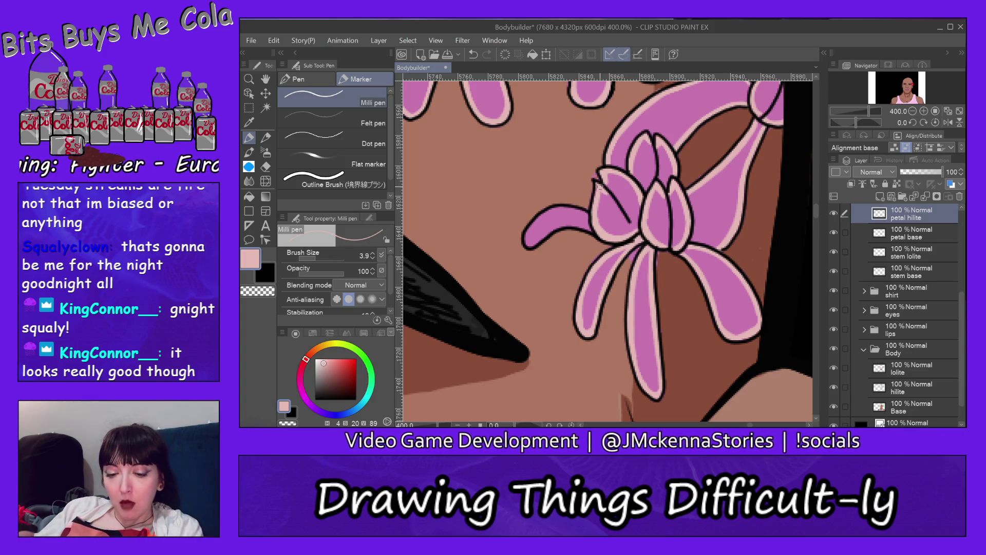
{"action": "mouse_move", "coordinate": [555, 208]}
{"action": "left_mouse_down"}
{"action": "mouse_move", "coordinate": [527, 236]}
{"action": "mouse_move", "coordinate": [553, 230]}
{"action": "left_mouse_up"}
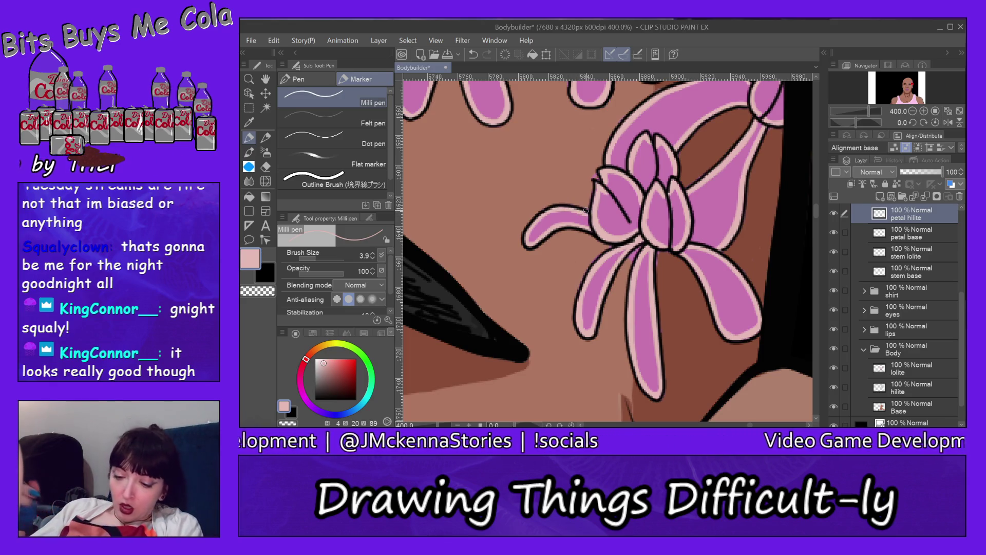
{"action": "left_click", "coordinate": [249, 78]}
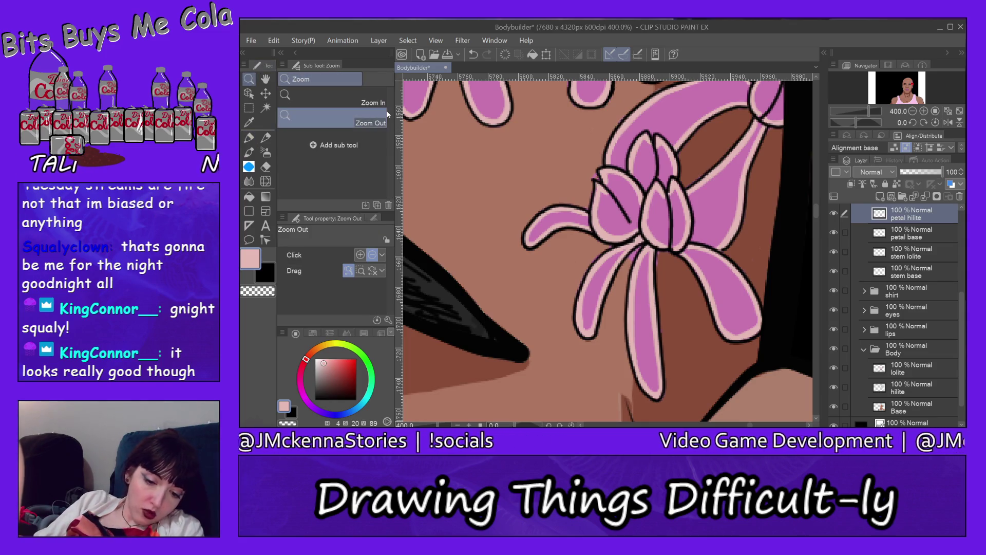
Step: Zoom out to the whole head and make the petal lolite layer visible again
{"action": "left_click", "coordinate": [774, 170]}
{"action": "left_click", "coordinate": [795, 171]}
{"action": "left_click", "coordinate": [795, 171]}
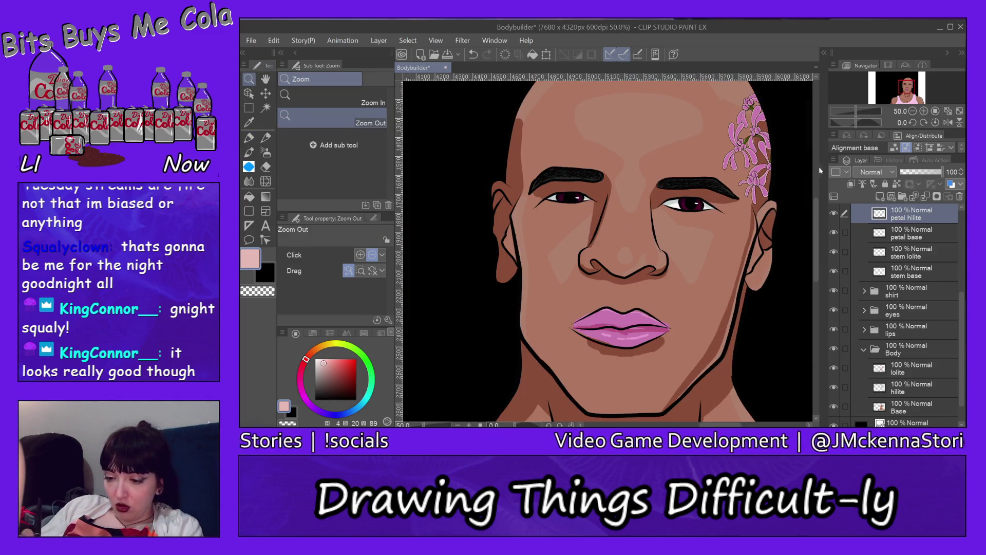
{"action": "scroll", "coordinate": [816, 218], "scroll_direction": "up", "scroll_amount": 3}
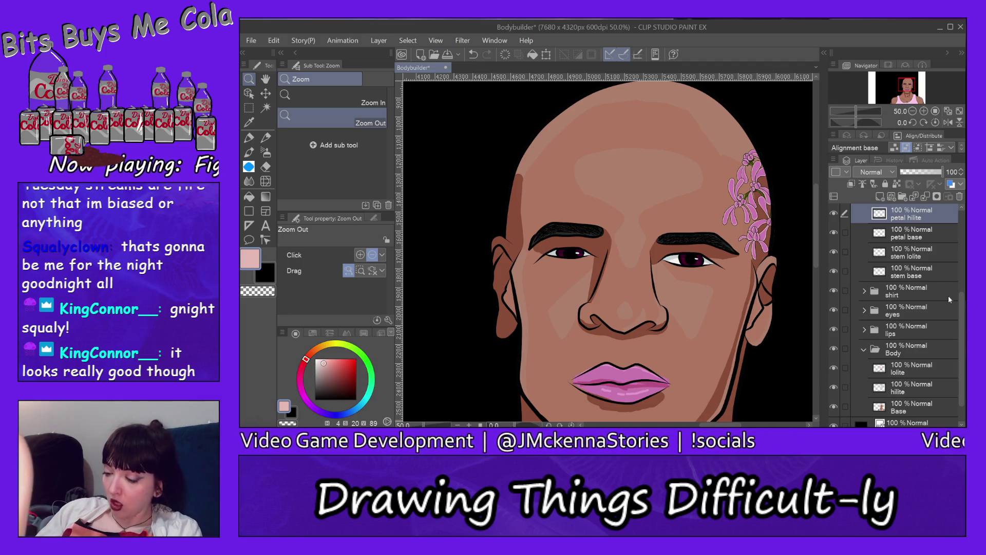
{"action": "scroll", "coordinate": [950, 253], "scroll_direction": "up", "scroll_amount": 3}
{"action": "left_click", "coordinate": [834, 265]}
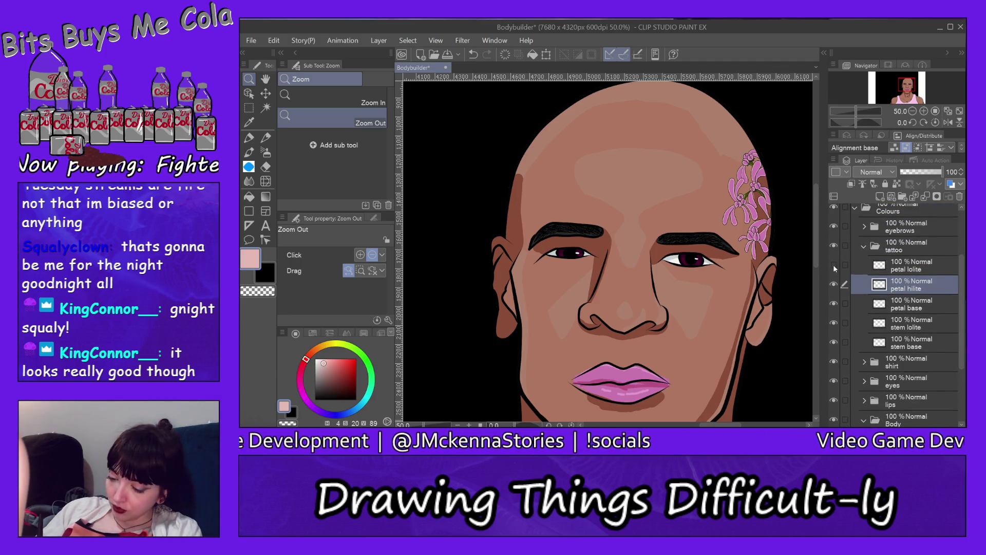
Step: Zoom back in on the tattoo and eyedrop the spots' dark magenta with the pen
{"action": "left_click", "coordinate": [380, 95]}
{"action": "left_click", "coordinate": [772, 223]}
{"action": "left_click", "coordinate": [772, 223]}
{"action": "left_click", "coordinate": [772, 222]}
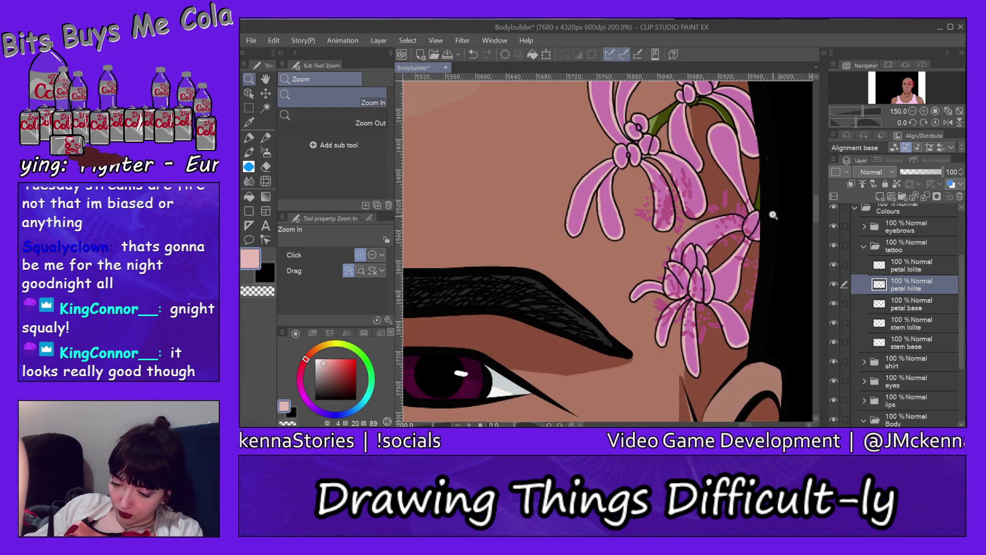
{"action": "left_click", "coordinate": [732, 195]}
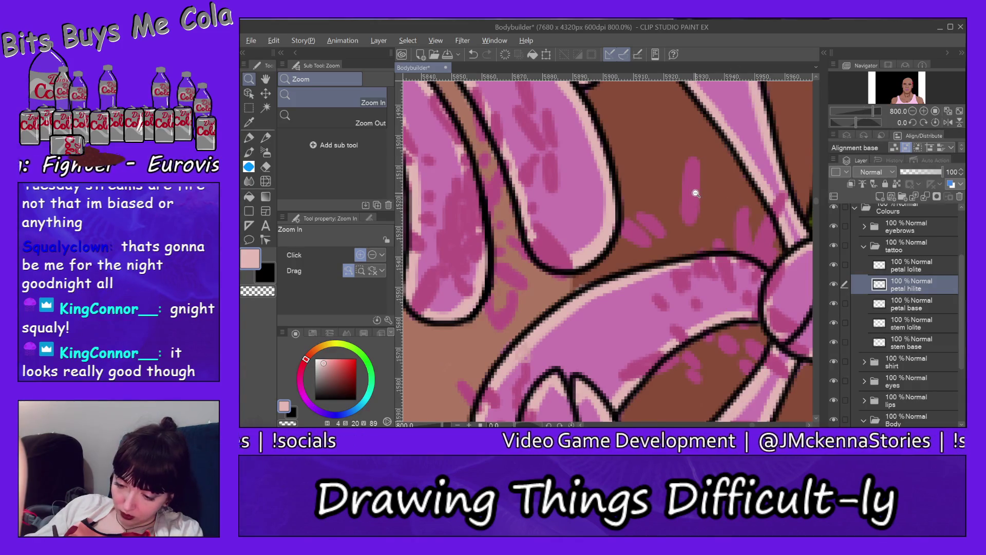
{"action": "key", "text": "p"}
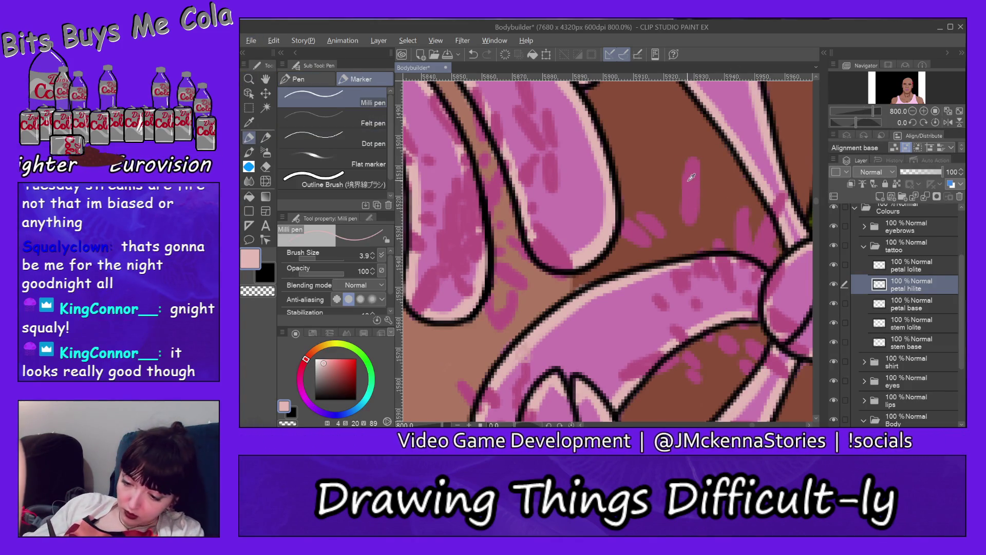
{"action": "left_click", "coordinate": [694, 184], "text": "alt"}
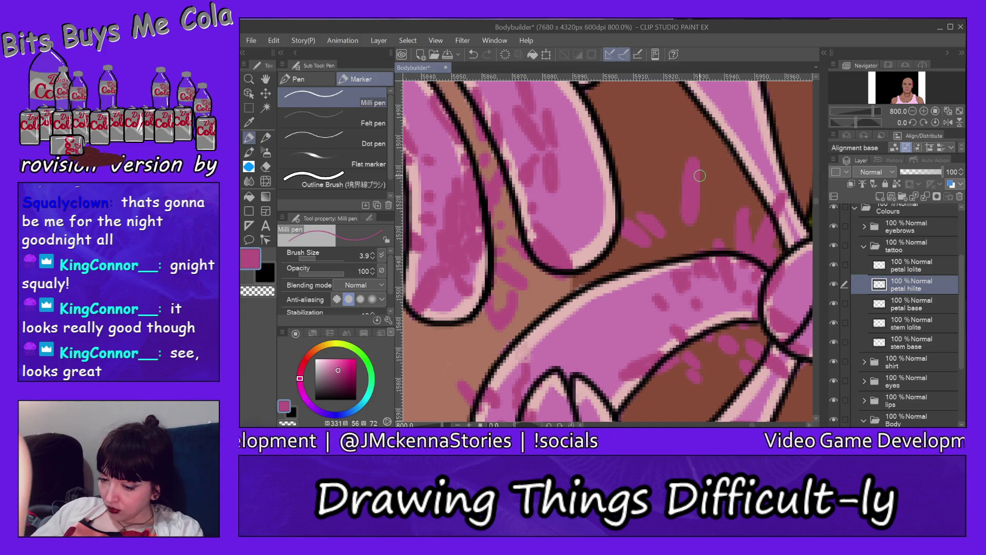
Step: Select the petal lolite layer and magnify the flowers to 400%
{"action": "left_click", "coordinate": [693, 190], "text": "ctrl+shift"}
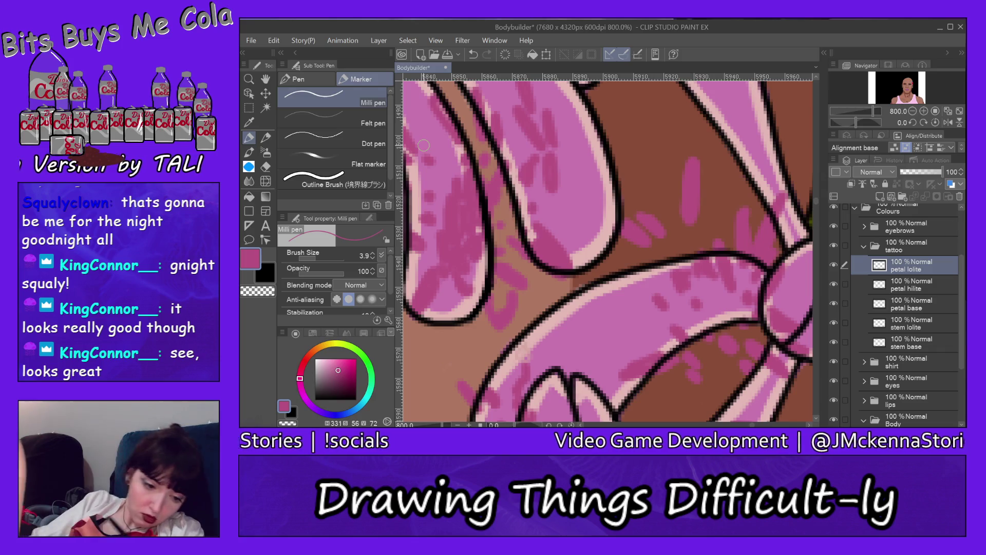
{"action": "left_click", "coordinate": [249, 78]}
{"action": "left_click", "coordinate": [334, 118]}
{"action": "left_click_drag", "start_coordinate": [632, 145], "coordinate": [679, 135]}
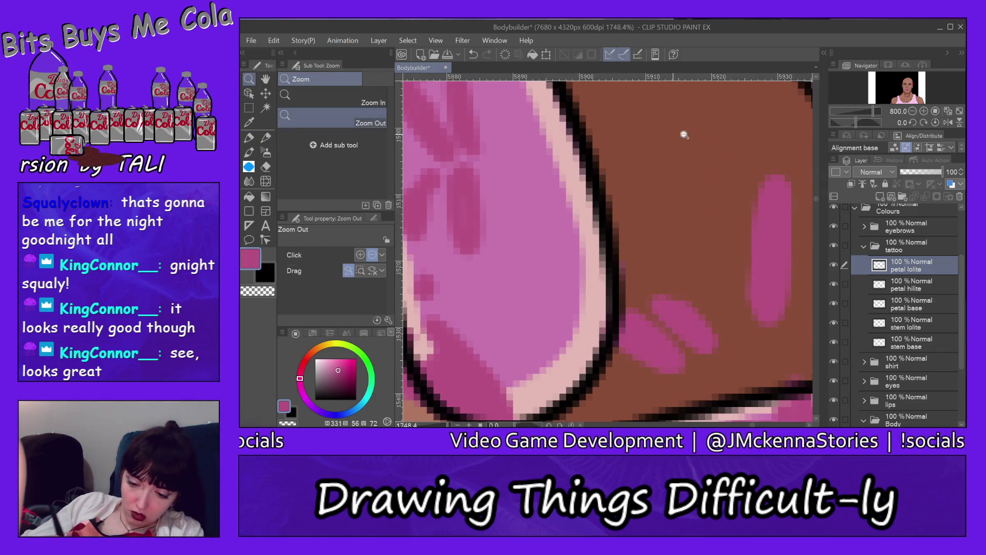
{"action": "scroll", "coordinate": [705, 150], "scroll_direction": "down", "scroll_amount": 8}
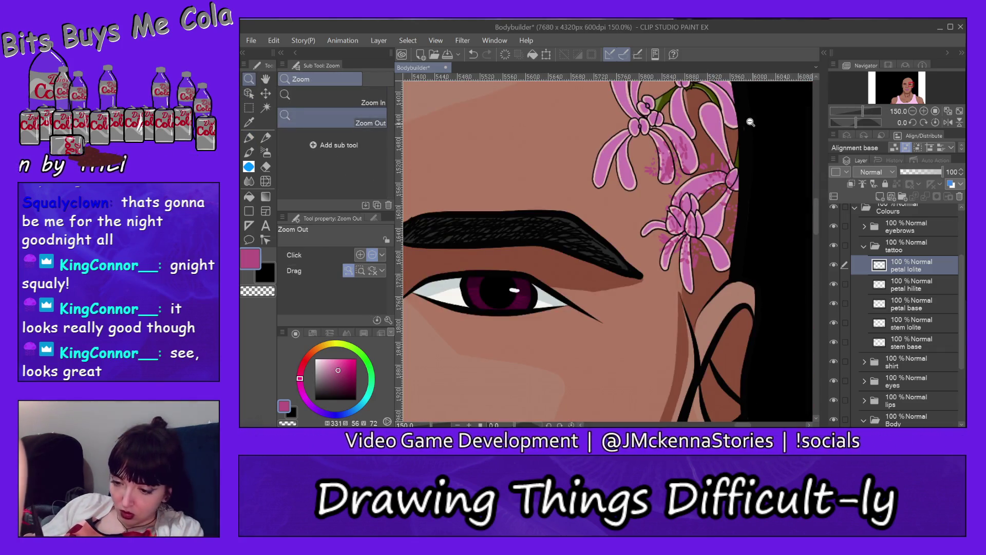
{"action": "left_click", "coordinate": [334, 102]}
{"action": "left_click", "coordinate": [708, 104]}
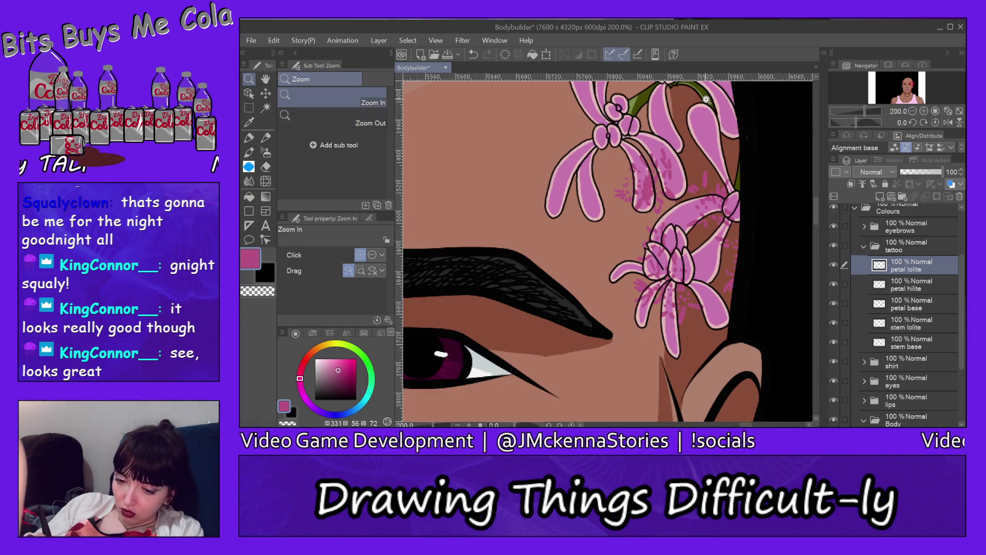
{"action": "left_click", "coordinate": [708, 104]}
{"action": "left_click", "coordinate": [708, 104]}
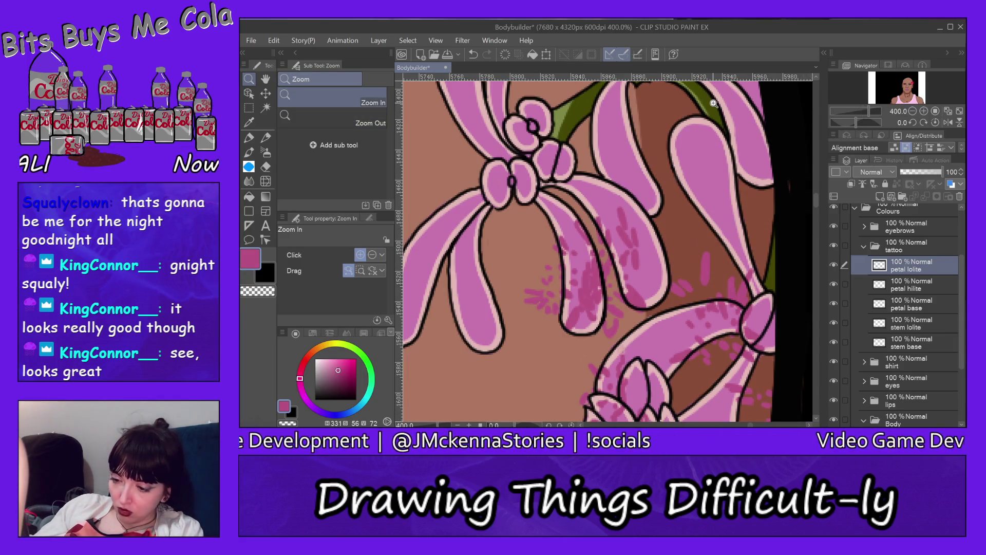
{"action": "left_click_drag", "start_coordinate": [819, 199], "coordinate": [815, 179]}
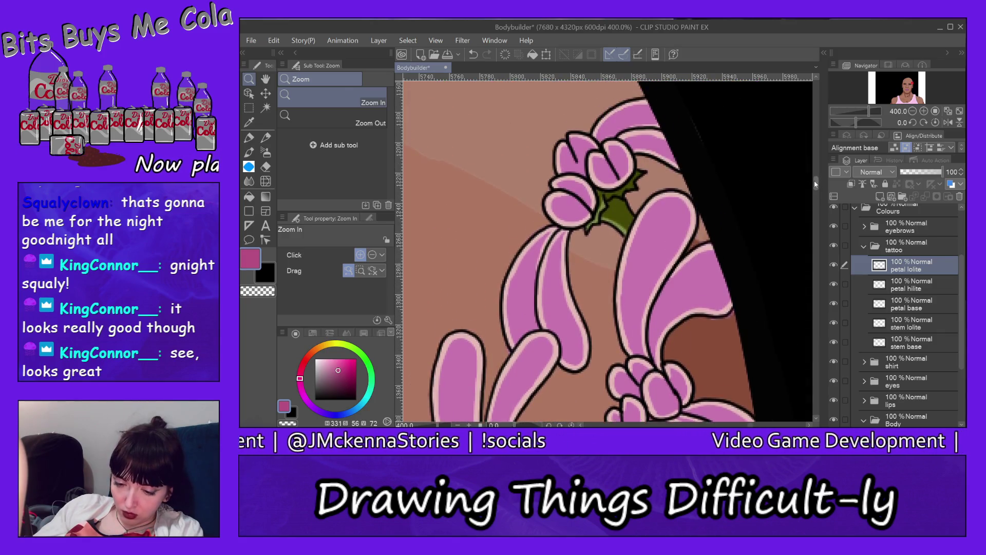
{"action": "left_click", "coordinate": [250, 138]}
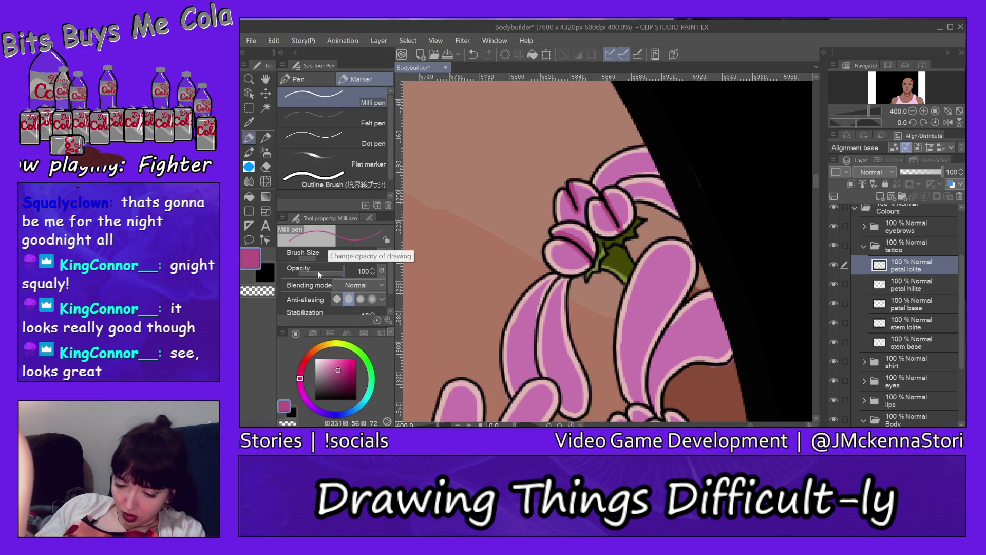
Step: Paint dark magenta shading strokes into a large petal and the small flower's petal
{"action": "scroll", "coordinate": [817, 181], "scroll_direction": "up", "scroll_amount": 1}
{"action": "left_click_drag", "start_coordinate": [817, 181], "coordinate": [817, 193]}
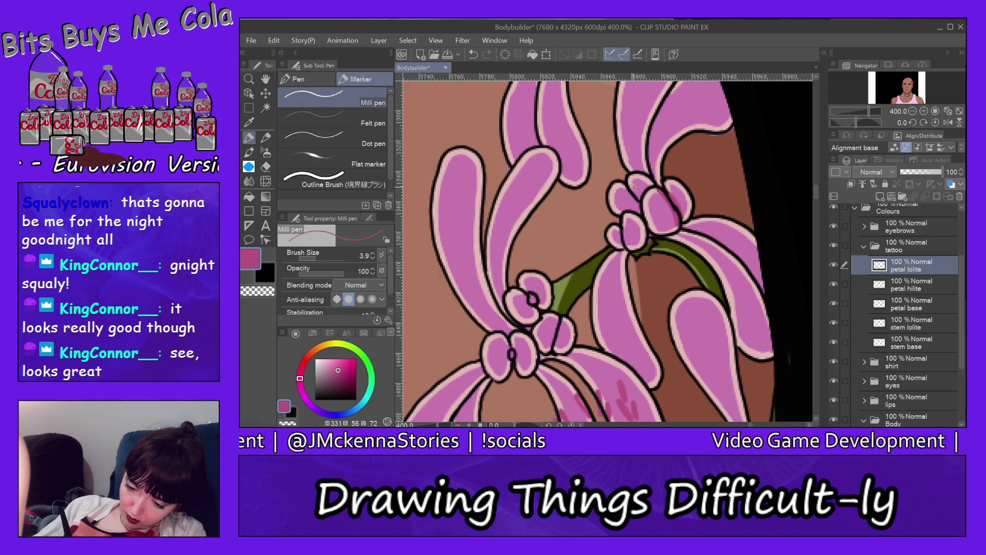
{"action": "left_click_drag", "start_coordinate": [640, 206], "coordinate": [625, 182]}
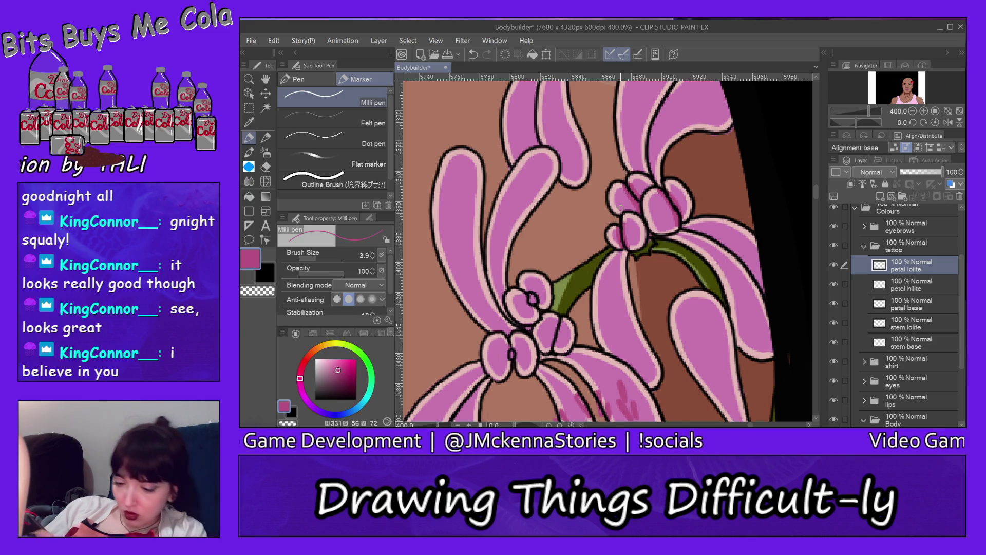
{"action": "left_click_drag", "start_coordinate": [817, 190], "coordinate": [818, 197]}
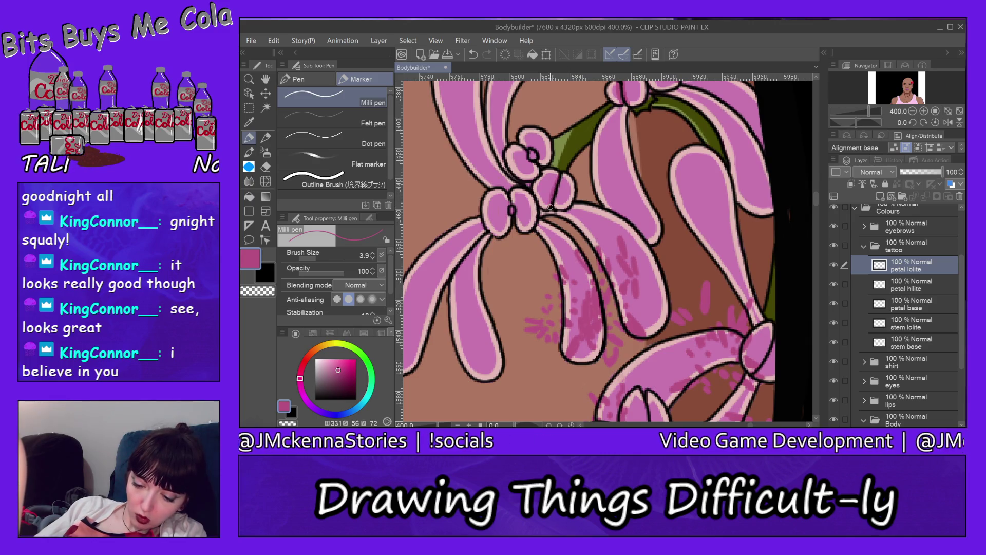
{"action": "left_click_drag", "start_coordinate": [561, 181], "coordinate": [556, 205]}
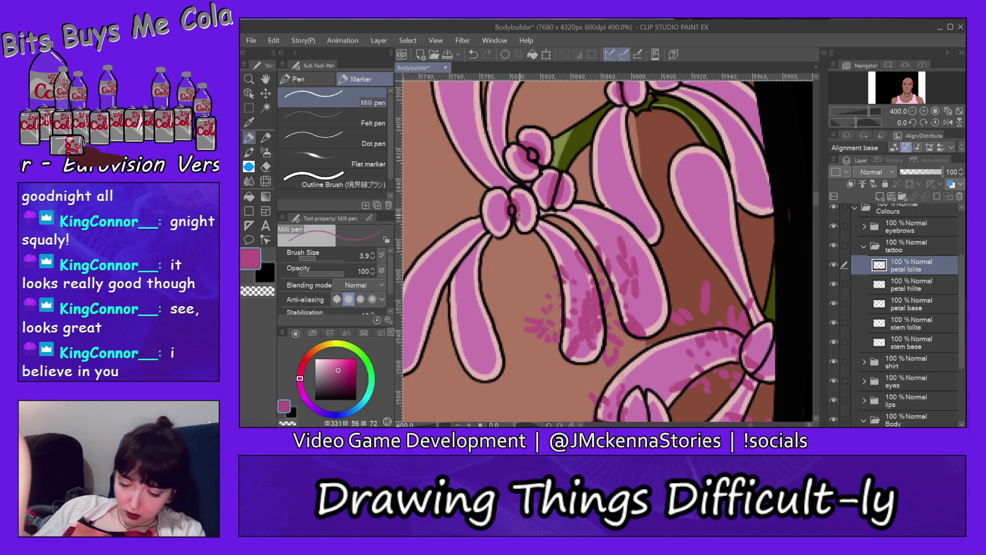
{"action": "mouse_move", "coordinate": [815, 204]}
{"action": "left_mouse_down"}
{"action": "mouse_move", "coordinate": [820, 187]}
{"action": "mouse_move", "coordinate": [822, 210]}
{"action": "left_mouse_up"}
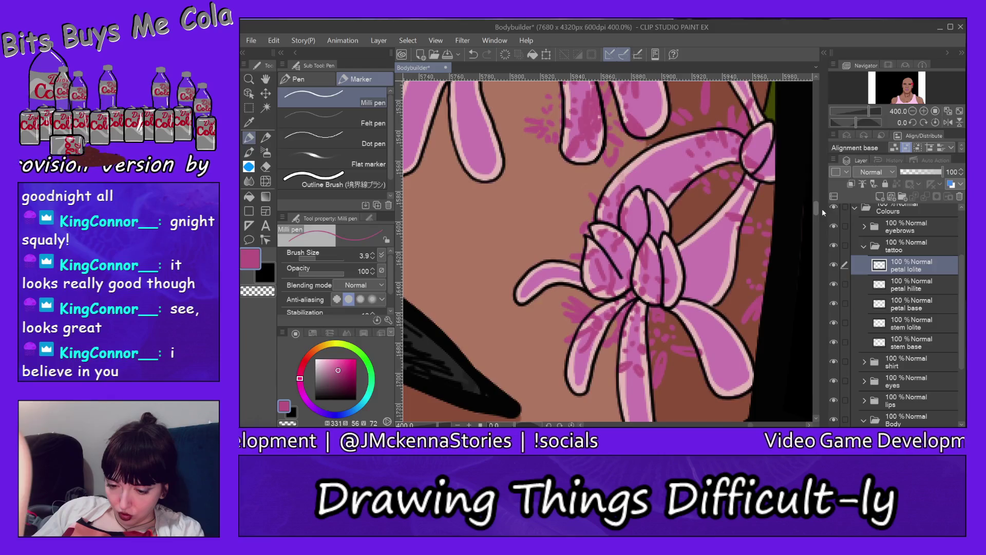
Step: Use the Hard eraser on the stray magenta specks beside the lower, right and central lily petals
{"action": "key", "text": "e"}
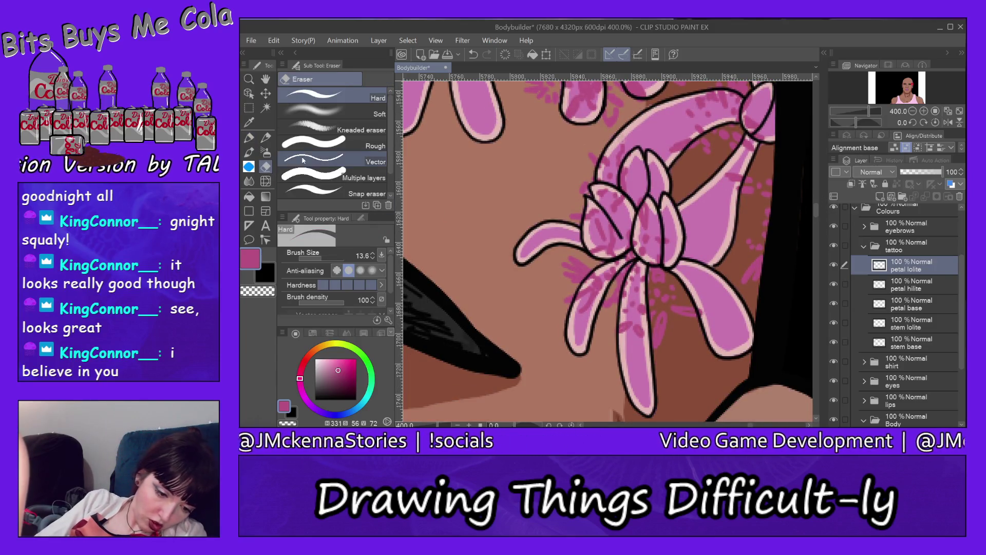
{"action": "mouse_move", "coordinate": [691, 285]}
{"action": "left_mouse_down"}
{"action": "mouse_move", "coordinate": [682, 319]}
{"action": "mouse_move", "coordinate": [646, 245]}
{"action": "mouse_move", "coordinate": [622, 256]}
{"action": "mouse_move", "coordinate": [632, 249]}
{"action": "left_mouse_up"}
{"action": "mouse_move", "coordinate": [630, 246]}
{"action": "left_mouse_down"}
{"action": "mouse_move", "coordinate": [578, 290]}
{"action": "mouse_move", "coordinate": [560, 288]}
{"action": "mouse_move", "coordinate": [616, 242]}
{"action": "mouse_move", "coordinate": [625, 200]}
{"action": "mouse_move", "coordinate": [601, 228]}
{"action": "mouse_move", "coordinate": [583, 226]}
{"action": "left_mouse_up"}
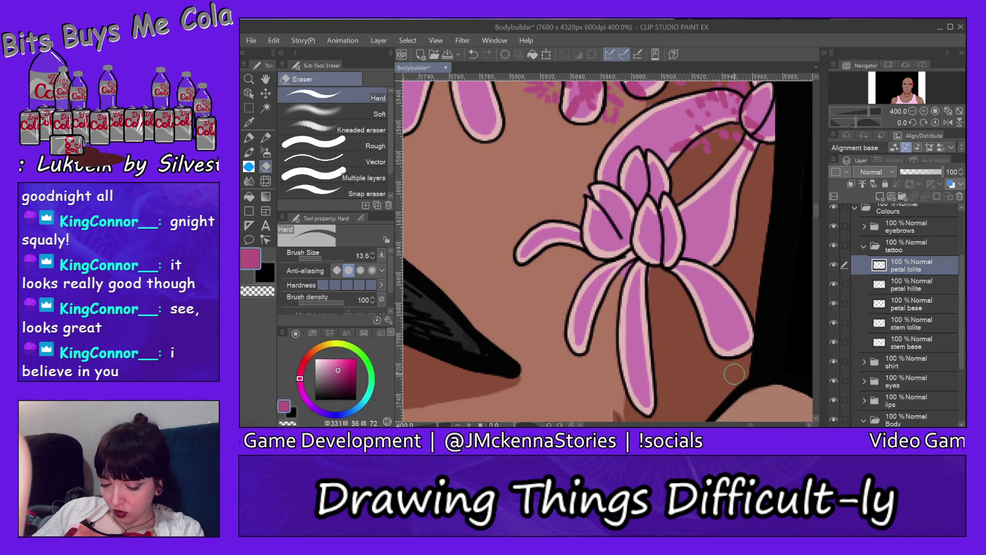
{"action": "scroll", "coordinate": [818, 212], "scroll_direction": "up", "scroll_amount": 3}
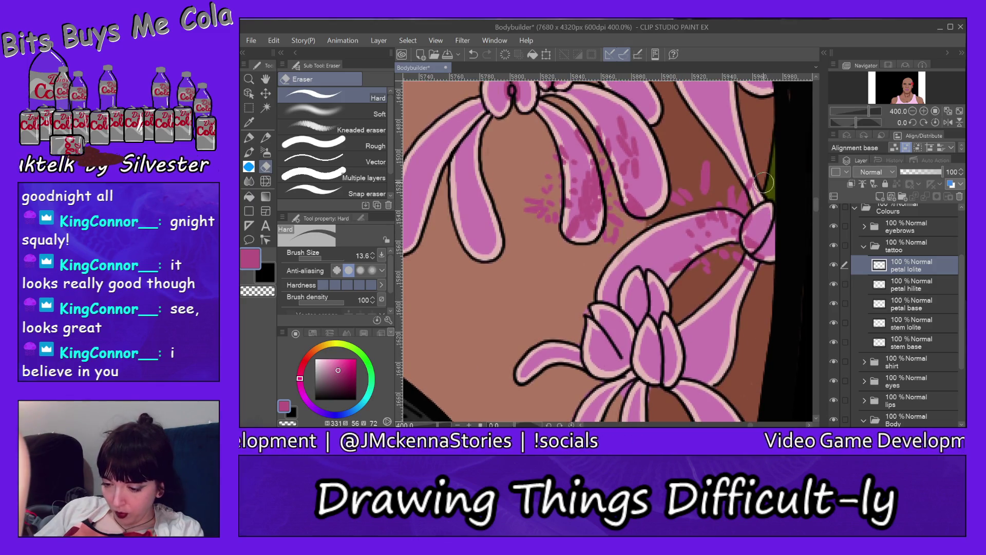
{"action": "mouse_move", "coordinate": [747, 175]}
{"action": "left_mouse_down"}
{"action": "mouse_move", "coordinate": [732, 260]}
{"action": "mouse_move", "coordinate": [707, 140]}
{"action": "mouse_move", "coordinate": [706, 276]}
{"action": "left_mouse_up"}
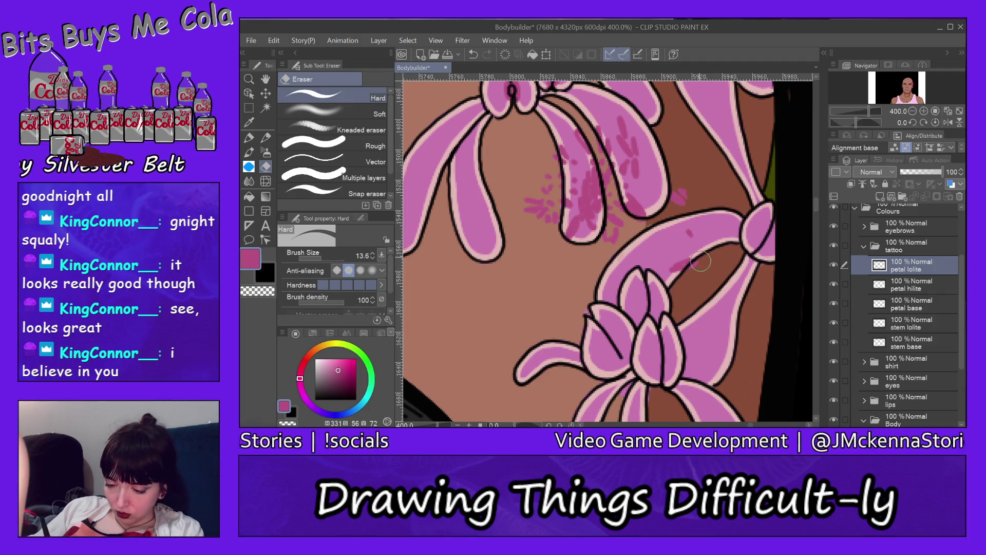
{"action": "mouse_move", "coordinate": [688, 202]}
{"action": "left_mouse_down"}
{"action": "mouse_move", "coordinate": [672, 165]}
{"action": "mouse_move", "coordinate": [677, 263]}
{"action": "left_mouse_up"}
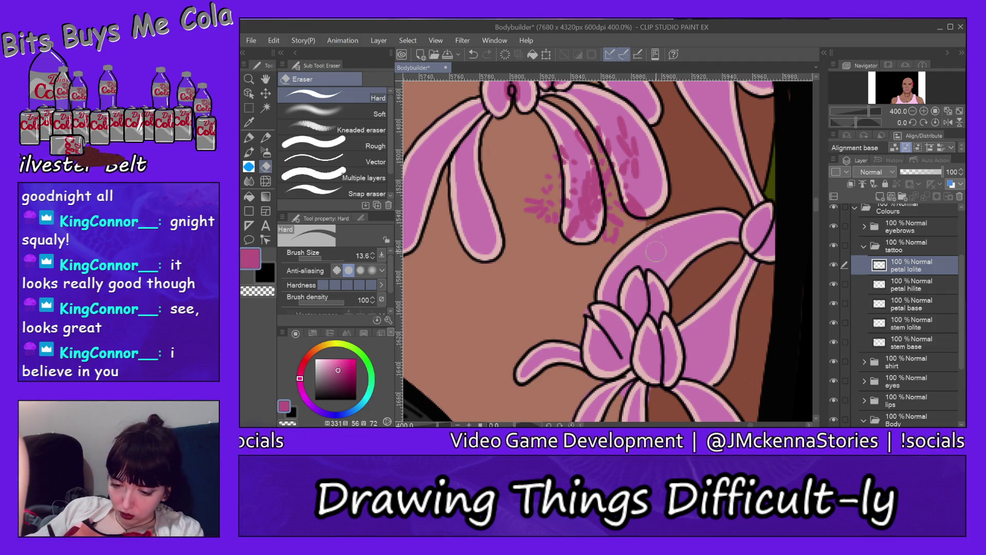
{"action": "mouse_move", "coordinate": [526, 254]}
{"action": "left_mouse_down"}
{"action": "mouse_move", "coordinate": [535, 160]}
{"action": "mouse_move", "coordinate": [519, 230]}
{"action": "mouse_move", "coordinate": [557, 126]}
{"action": "mouse_move", "coordinate": [571, 141]}
{"action": "left_mouse_up"}
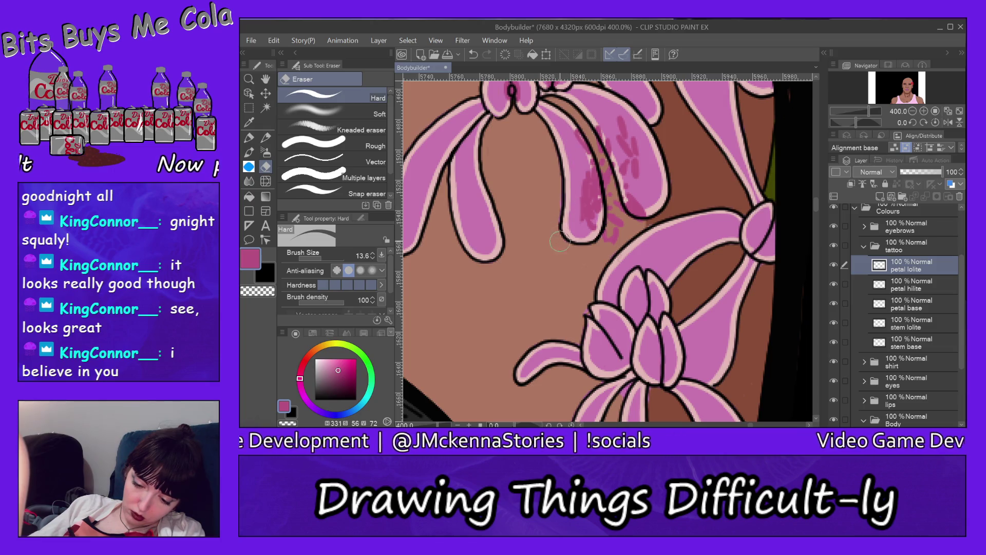
{"action": "mouse_move", "coordinate": [575, 229]}
{"action": "left_mouse_down"}
{"action": "mouse_move", "coordinate": [576, 152]}
{"action": "mouse_move", "coordinate": [614, 237]}
{"action": "mouse_move", "coordinate": [628, 117]}
{"action": "left_mouse_up"}
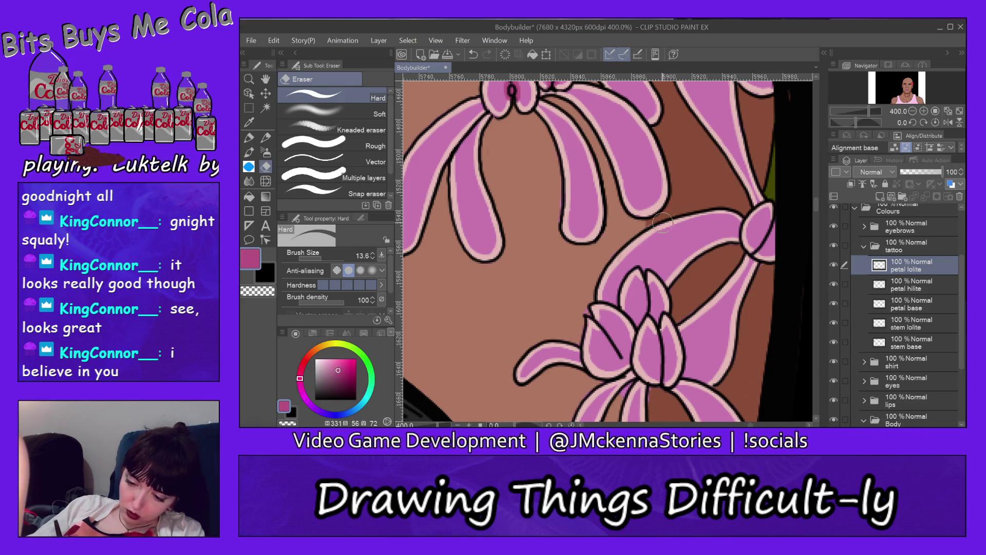
{"action": "left_click_drag", "start_coordinate": [816, 208], "coordinate": [818, 202]}
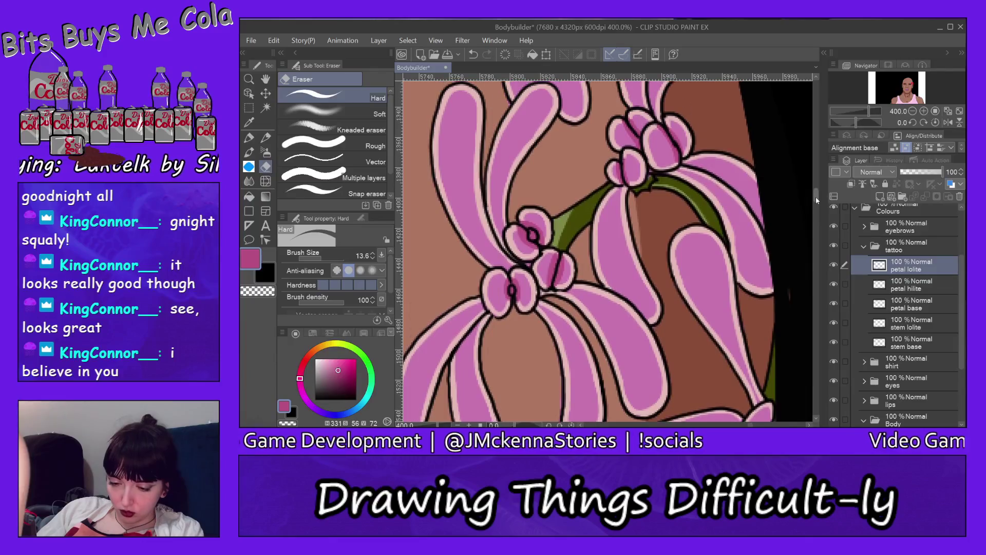
{"action": "key", "text": "p"}
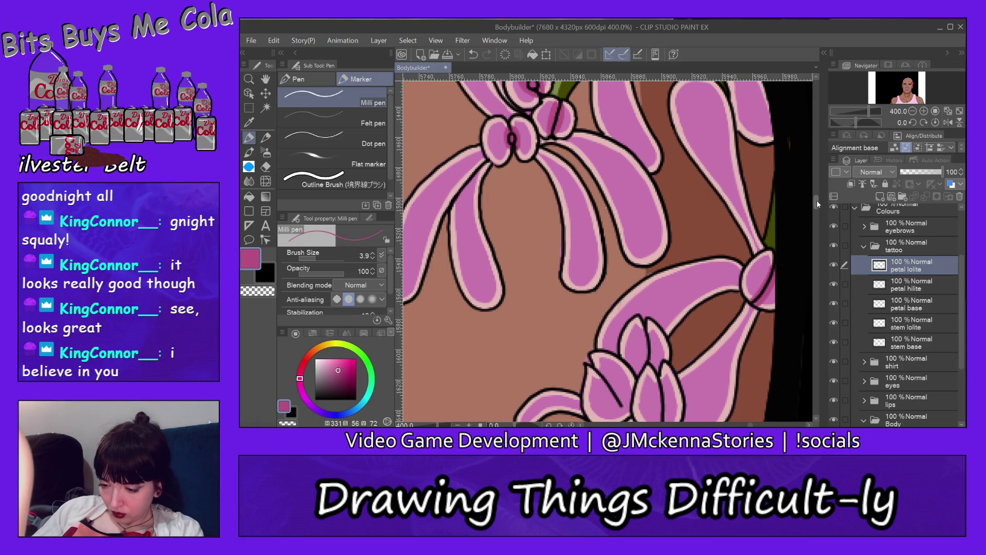
Step: Draw dark magenta lowlight lines down the centre petal and along the left petal's edge and tip
{"action": "left_click_drag", "start_coordinate": [817, 200], "coordinate": [817, 211]}
{"action": "left_click_drag", "start_coordinate": [656, 205], "coordinate": [657, 232]}
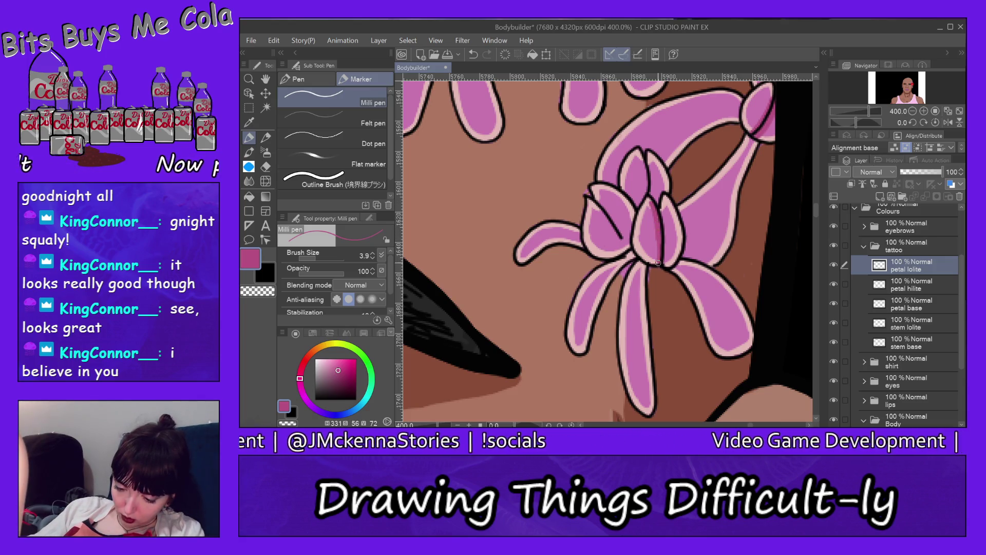
{"action": "left_click_drag", "start_coordinate": [665, 228], "coordinate": [664, 259]}
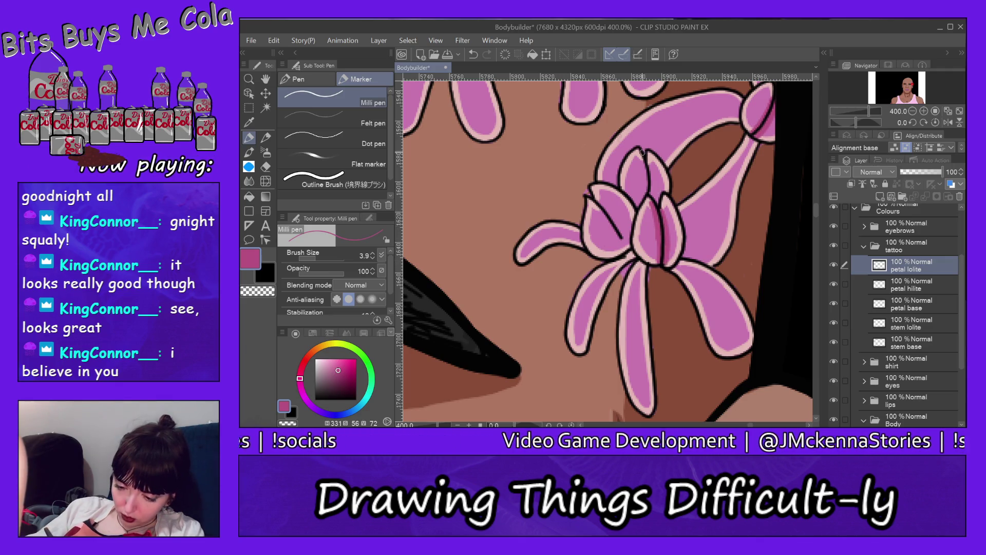
{"action": "left_click_drag", "start_coordinate": [642, 155], "coordinate": [647, 195]}
{"action": "left_click_drag", "start_coordinate": [648, 160], "coordinate": [654, 196]}
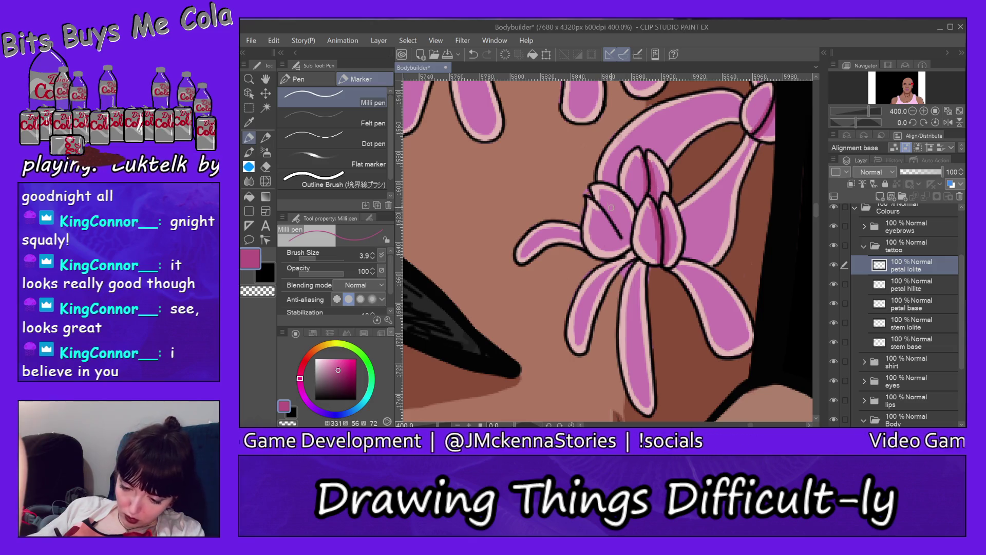
{"action": "left_click_drag", "start_coordinate": [599, 198], "coordinate": [623, 234]}
{"action": "left_click_drag", "start_coordinate": [596, 193], "coordinate": [606, 202]}
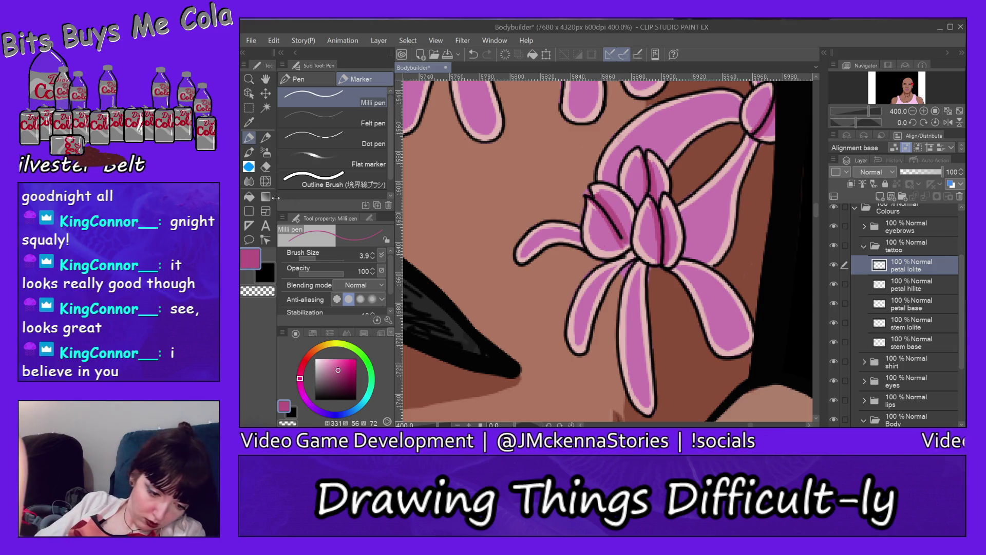
{"action": "key", "text": "e"}
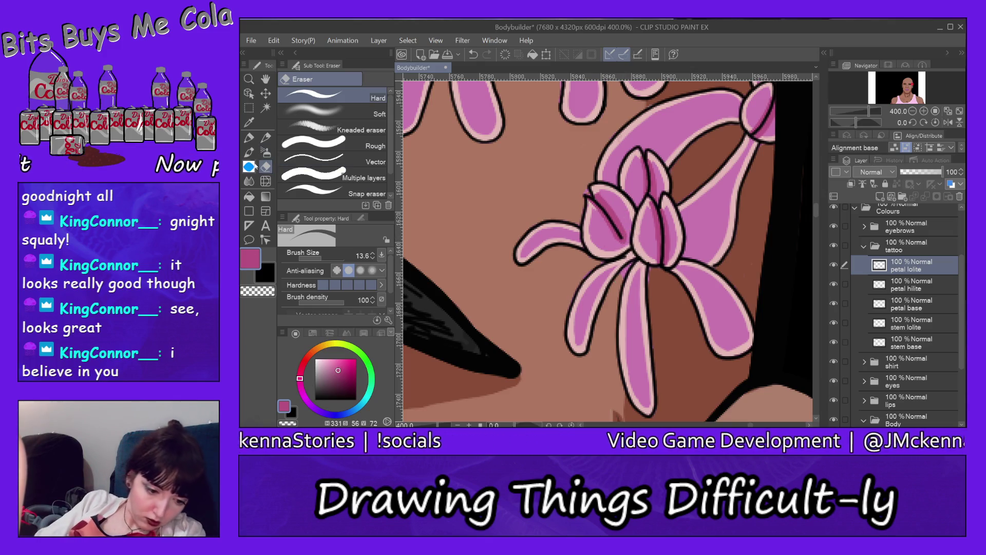
{"action": "key", "text": "p"}
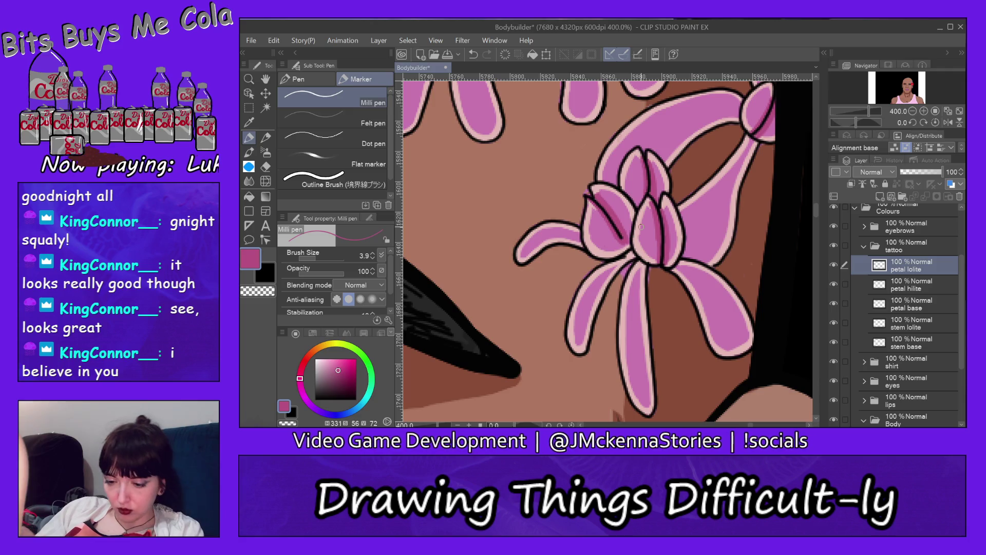
{"action": "left_click_drag", "start_coordinate": [818, 214], "coordinate": [816, 165]}
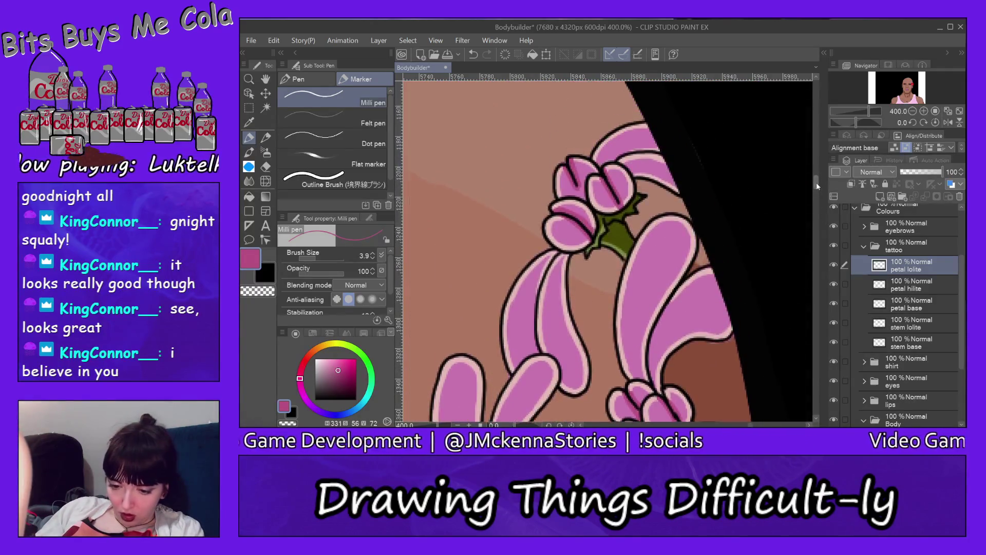
Step: Reduce the Milli pen brush size to 1.8 and scroll down toward the long petals
{"action": "left_click", "coordinate": [310, 257]}
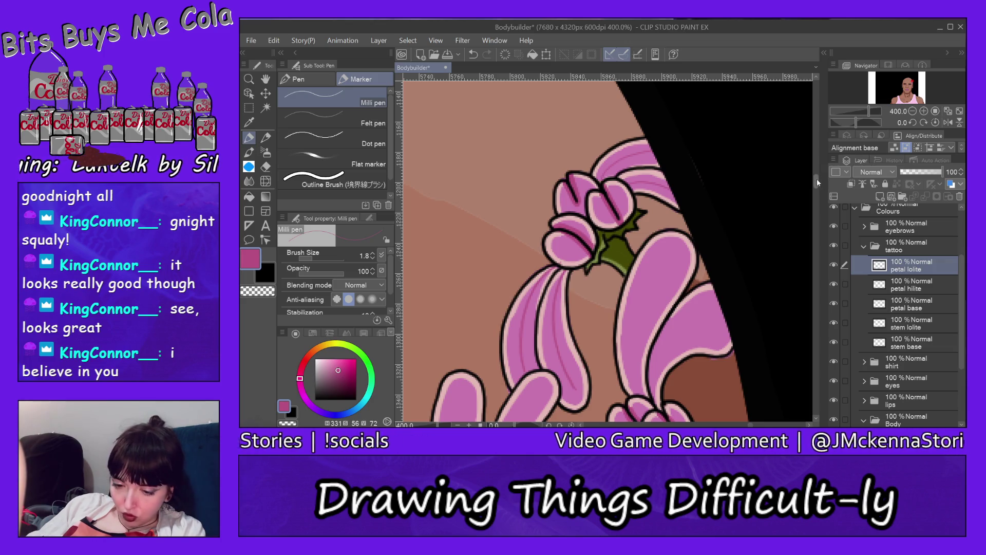
{"action": "left_click_drag", "start_coordinate": [817, 178], "coordinate": [817, 183]}
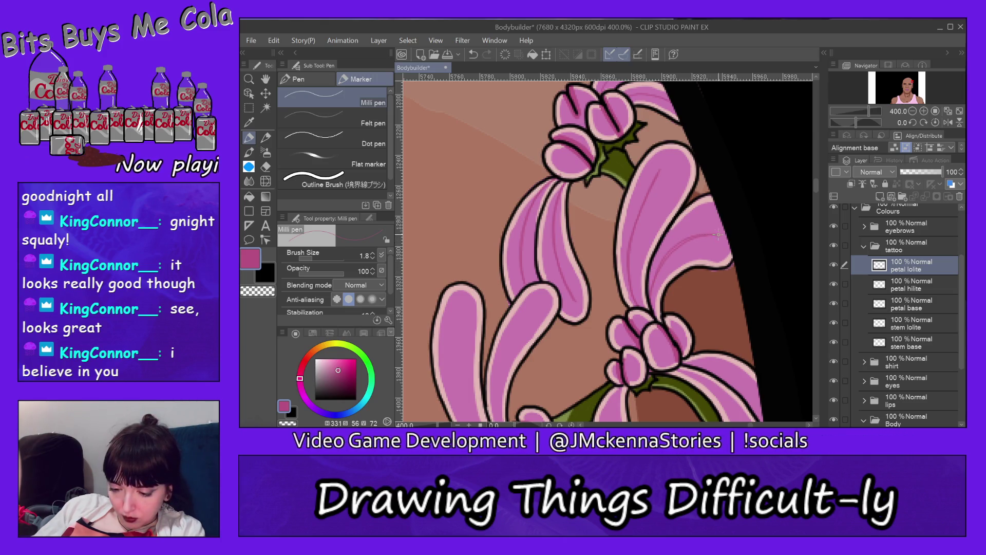
{"action": "left_click", "coordinate": [310, 40]}
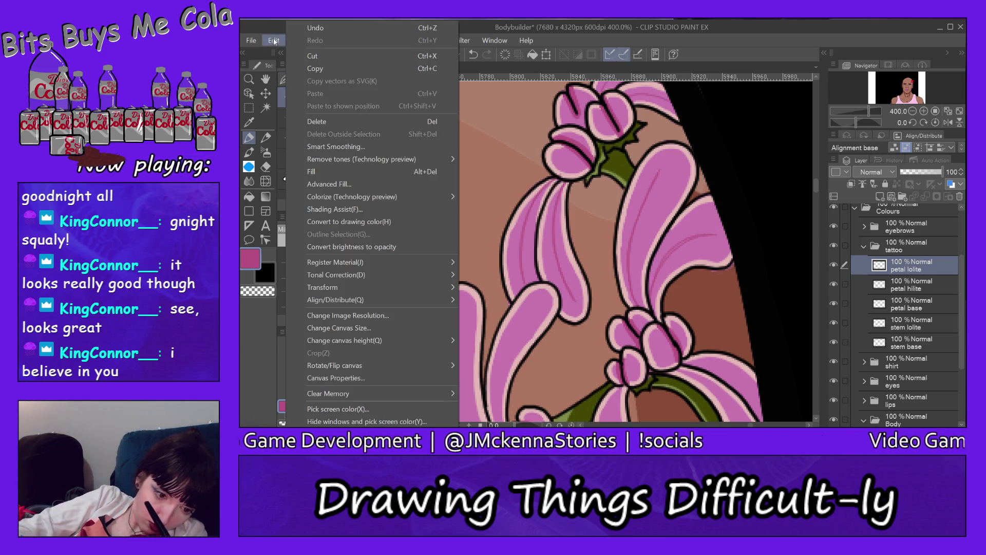
{"action": "left_click", "coordinate": [320, 37]}
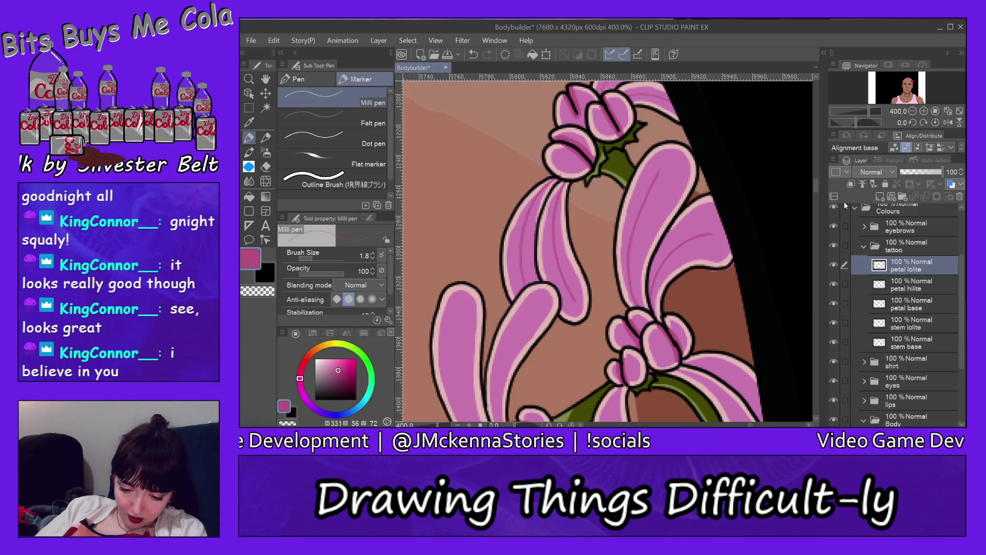
{"action": "scroll", "coordinate": [816, 189], "scroll_direction": "down", "scroll_amount": 3}
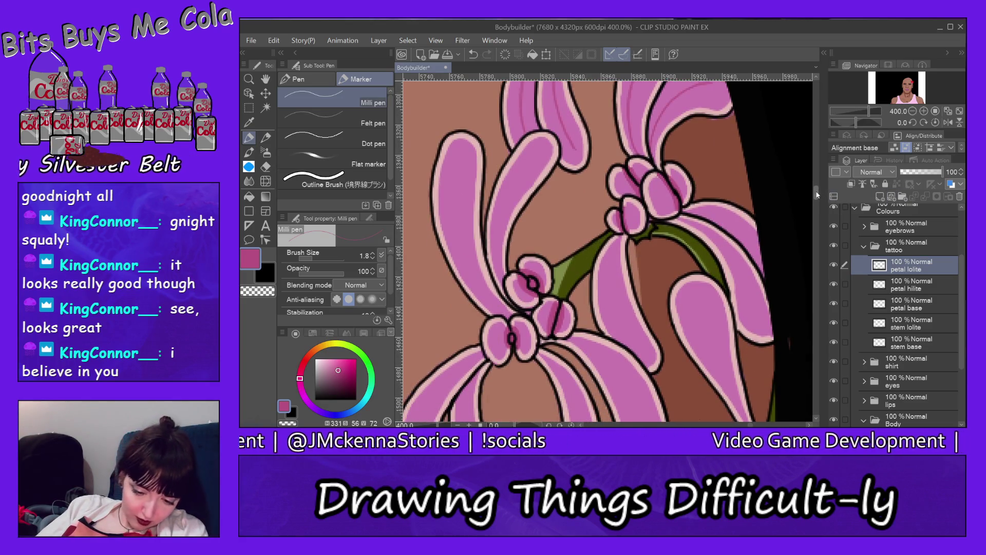
Step: Draw two short, faint lowlight strokes inside the middle lily petals
{"action": "scroll", "coordinate": [816, 189], "scroll_direction": "down", "scroll_amount": 1}
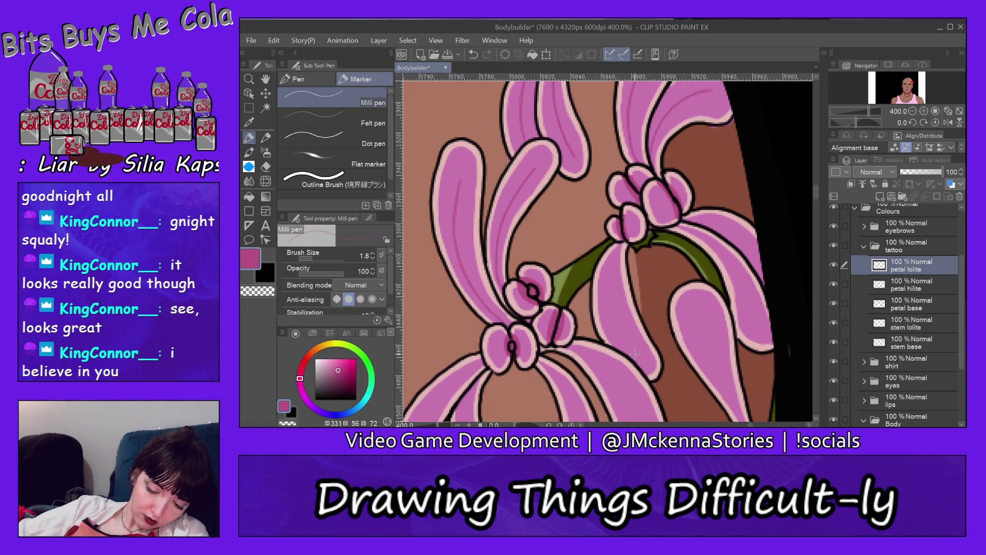
{"action": "left_click_drag", "start_coordinate": [623, 343], "coordinate": [612, 298]}
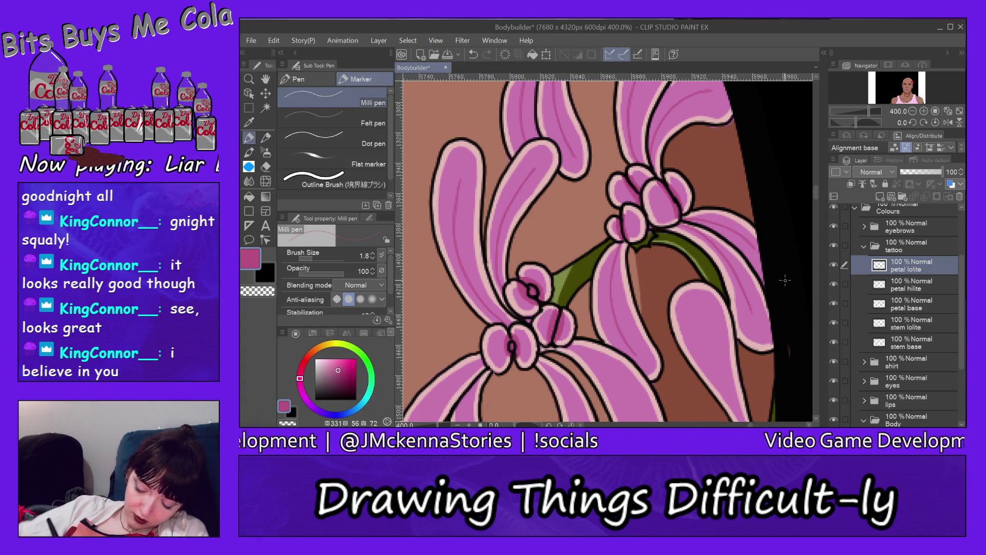
{"action": "scroll", "coordinate": [818, 202], "scroll_direction": "down", "scroll_amount": 1}
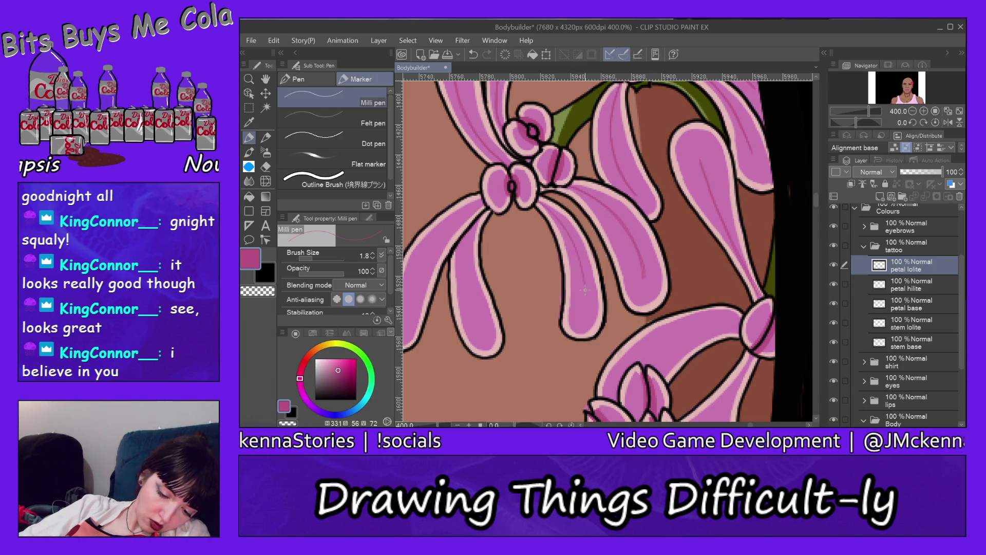
{"action": "left_click_drag", "start_coordinate": [586, 285], "coordinate": [586, 310]}
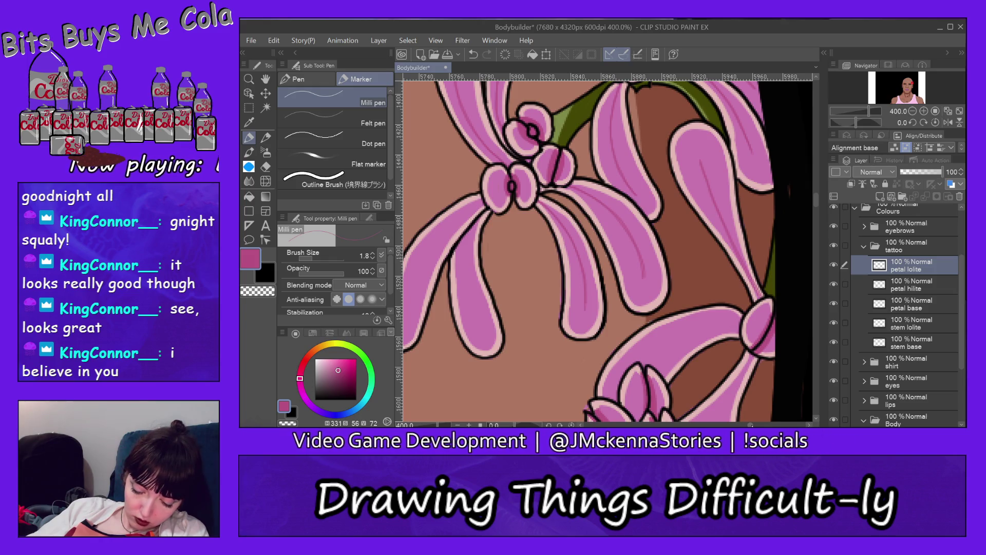
Step: Add a thin pink highlight stroke along a middle lily petal
{"action": "scroll", "coordinate": [608, 250], "scroll_direction": "left", "scroll_amount": 2}
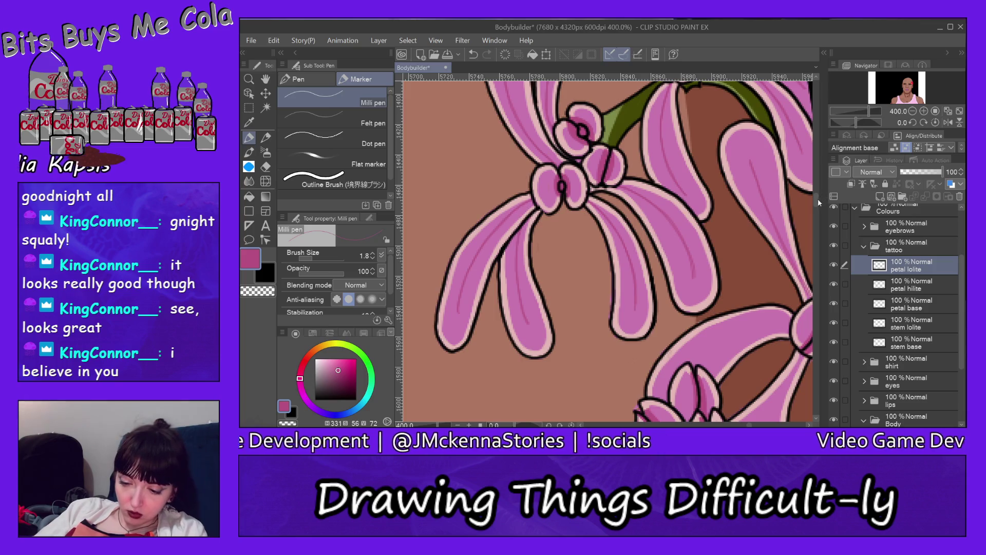
{"action": "left_click_drag", "start_coordinate": [818, 198], "coordinate": [818, 205]}
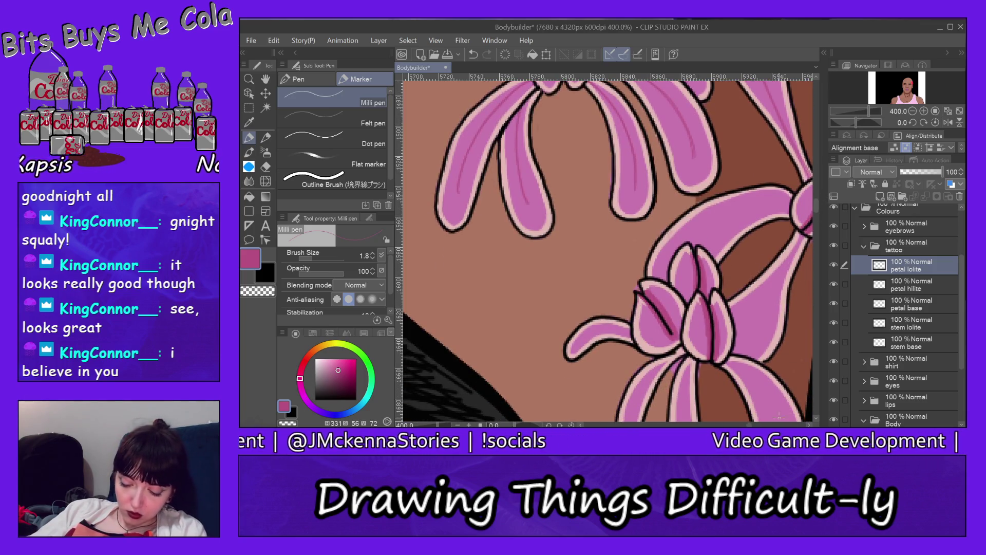
{"action": "scroll", "coordinate": [608, 247], "scroll_direction": "right", "scroll_amount": 5}
{"action": "scroll", "coordinate": [679, 301], "scroll_direction": "left", "scroll_amount": 3}
{"action": "left_click_drag", "start_coordinate": [669, 327], "coordinate": [680, 304]}
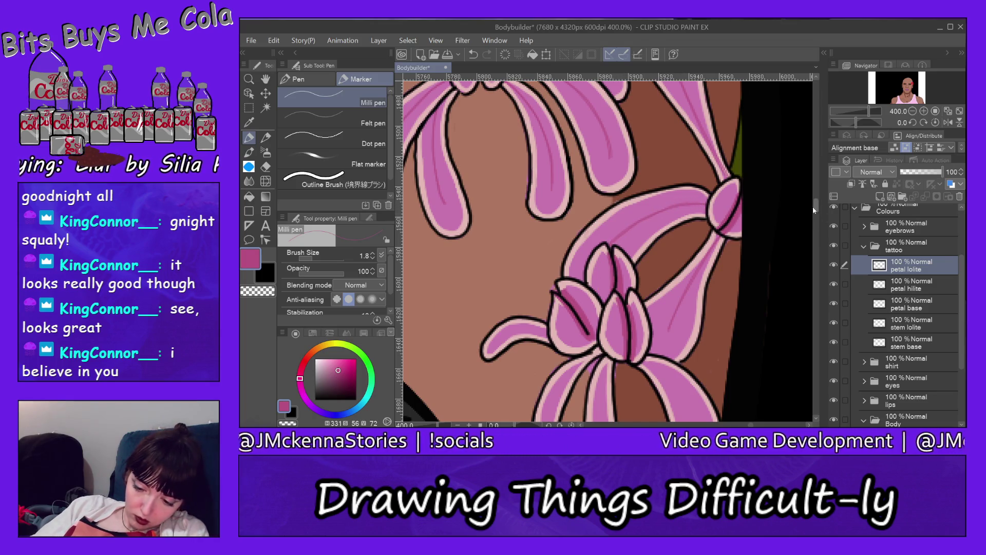
Step: Undo the latest petal stroke with Edit > Undo, then start zooming out from the flower
{"action": "scroll", "coordinate": [815, 210], "scroll_direction": "down", "scroll_amount": 5}
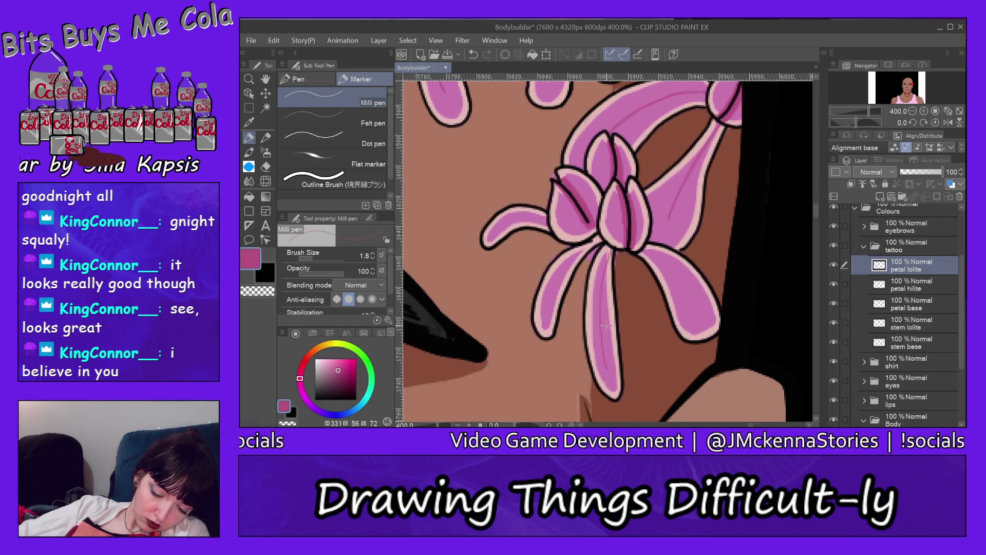
{"action": "left_click", "coordinate": [273, 40]}
{"action": "left_click", "coordinate": [332, 39]}
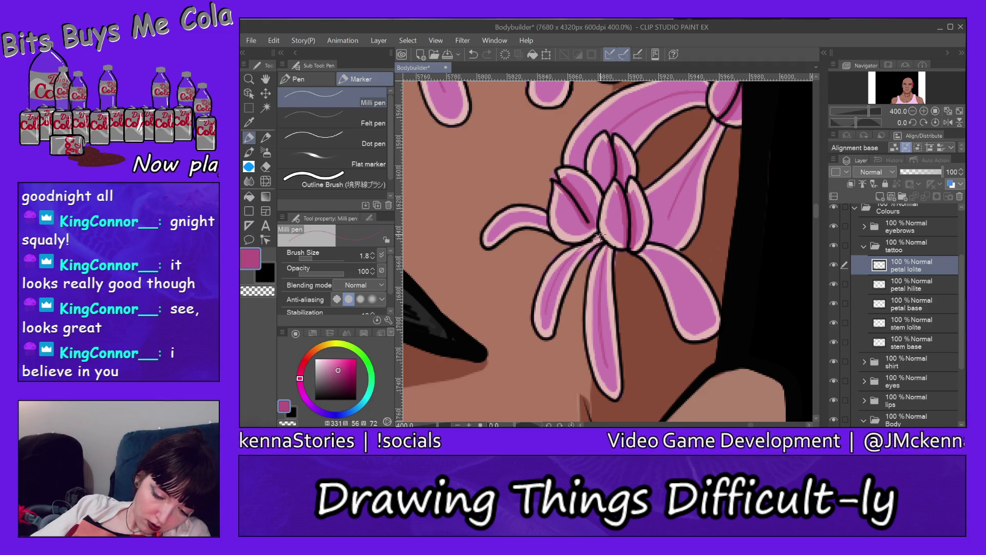
{"action": "left_click", "coordinate": [274, 40]}
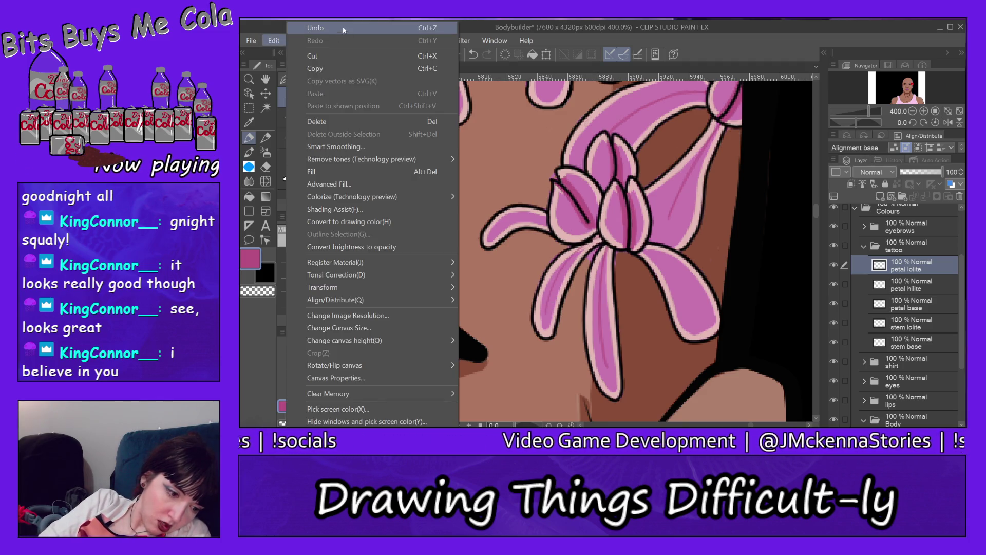
{"action": "left_click", "coordinate": [344, 26]}
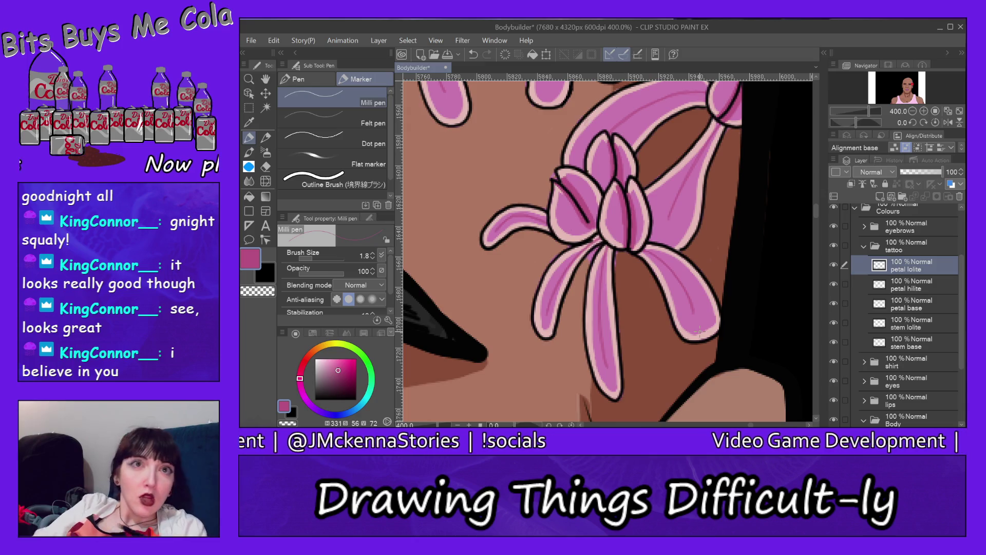
{"action": "key", "text": "ctrl+alt+space"}
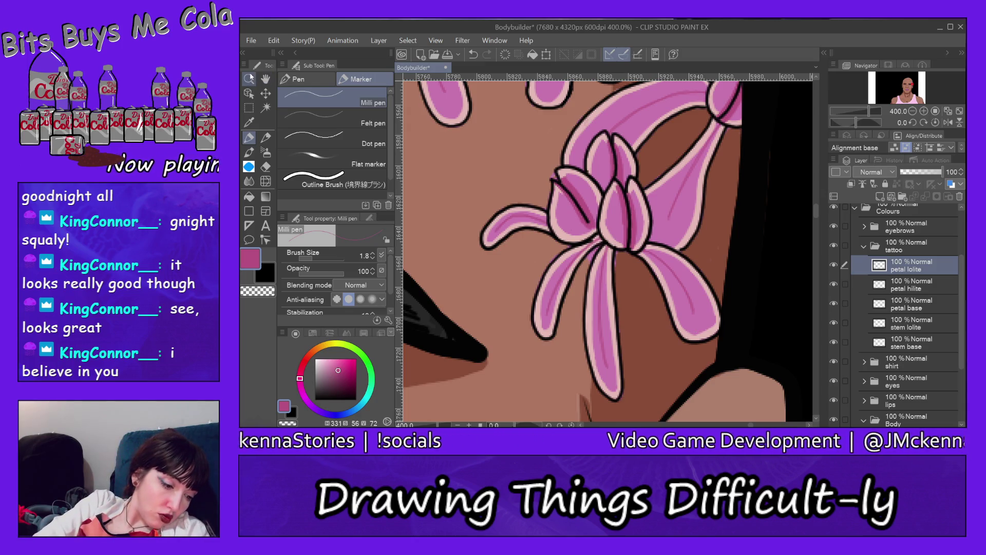
{"action": "left_click", "coordinate": [768, 191]}
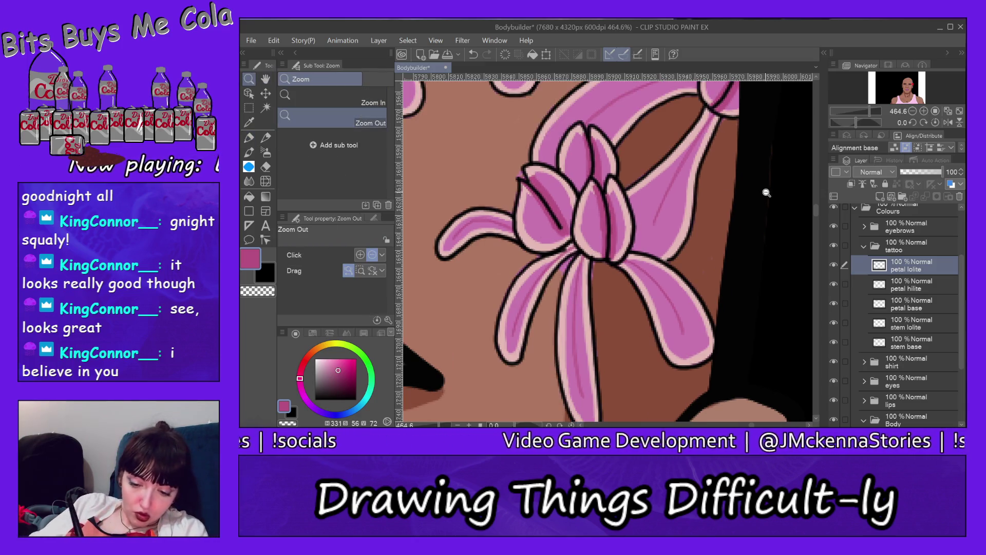
Step: Zoom out to show the whole face and collapse the tattoo layer group
{"action": "left_click", "coordinate": [767, 193]}
{"action": "left_click", "coordinate": [775, 184]}
{"action": "left_click", "coordinate": [775, 185]}
{"action": "left_click", "coordinate": [775, 180]}
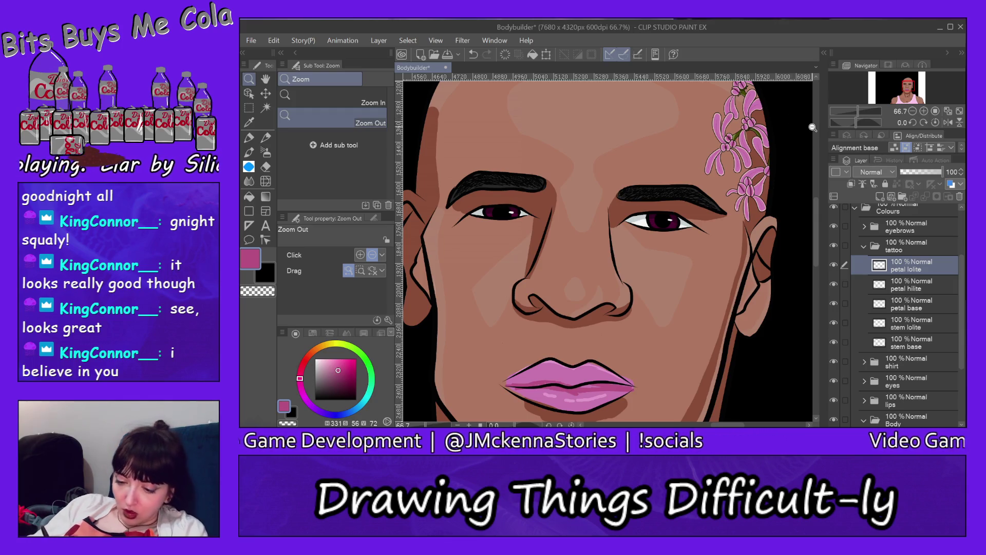
{"action": "left_click", "coordinate": [875, 247]}
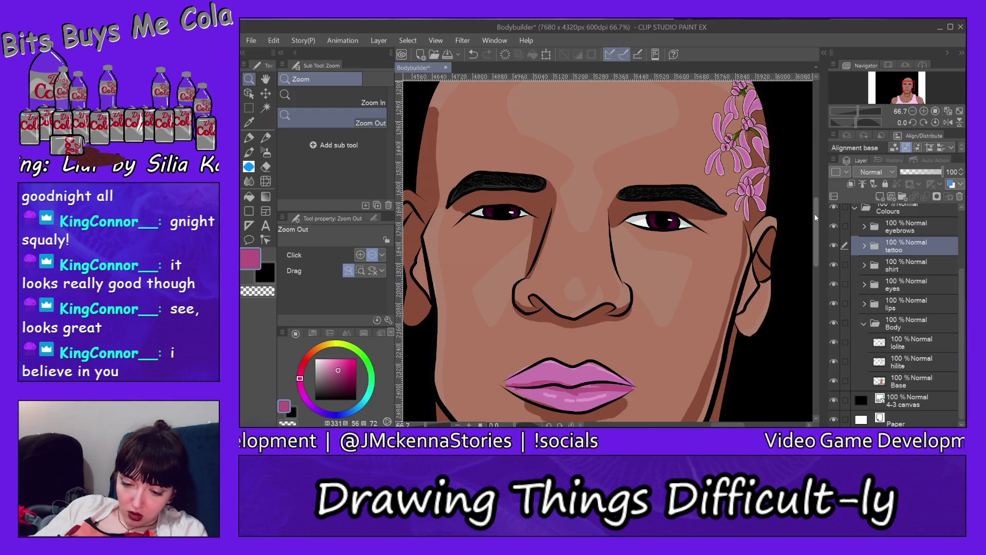
Step: Zoom out further to 25% to see the entire portrait and scroll the layer list
{"action": "scroll", "coordinate": [813, 206], "scroll_direction": "up", "scroll_amount": 2}
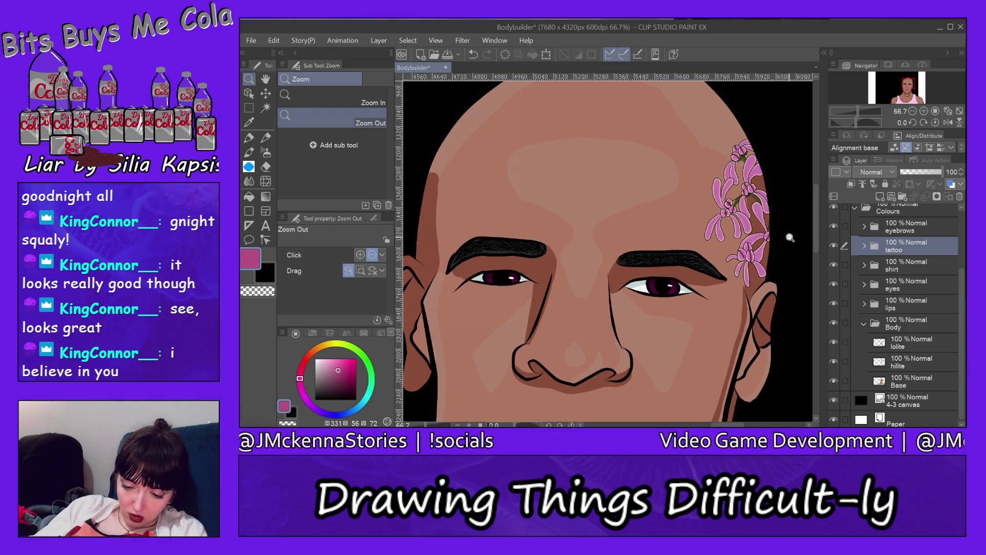
{"action": "left_click", "coordinate": [790, 238]}
{"action": "left_click", "coordinate": [794, 241]}
{"action": "scroll", "coordinate": [817, 245], "scroll_direction": "down", "scroll_amount": 2}
{"action": "scroll", "coordinate": [819, 250], "scroll_direction": "down", "scroll_amount": 1}
{"action": "left_click", "coordinate": [806, 270]}
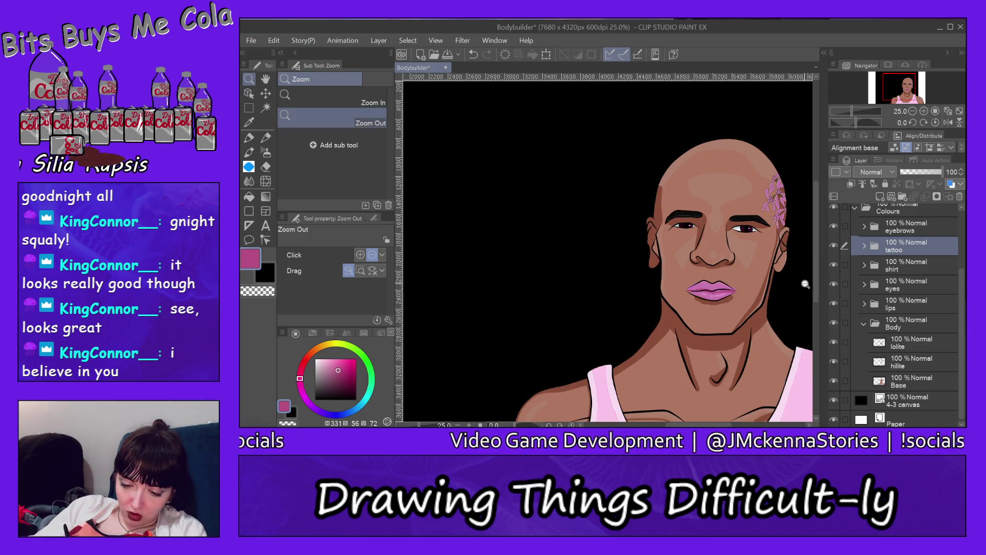
{"action": "scroll", "coordinate": [818, 257], "scroll_direction": "down", "scroll_amount": 2}
{"action": "scroll", "coordinate": [819, 268], "scroll_direction": "down", "scroll_amount": 1}
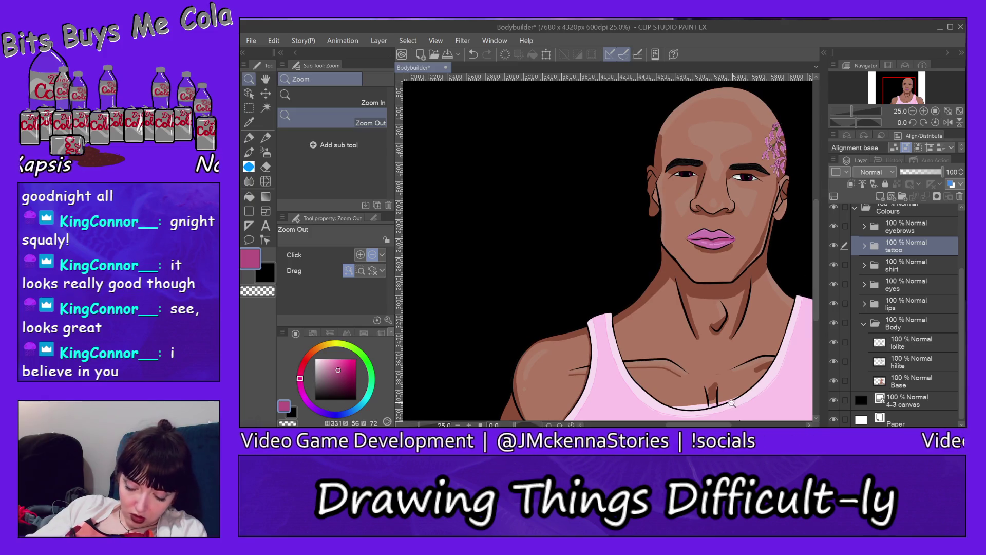
{"action": "left_click_drag", "start_coordinate": [716, 425], "coordinate": [722, 426]}
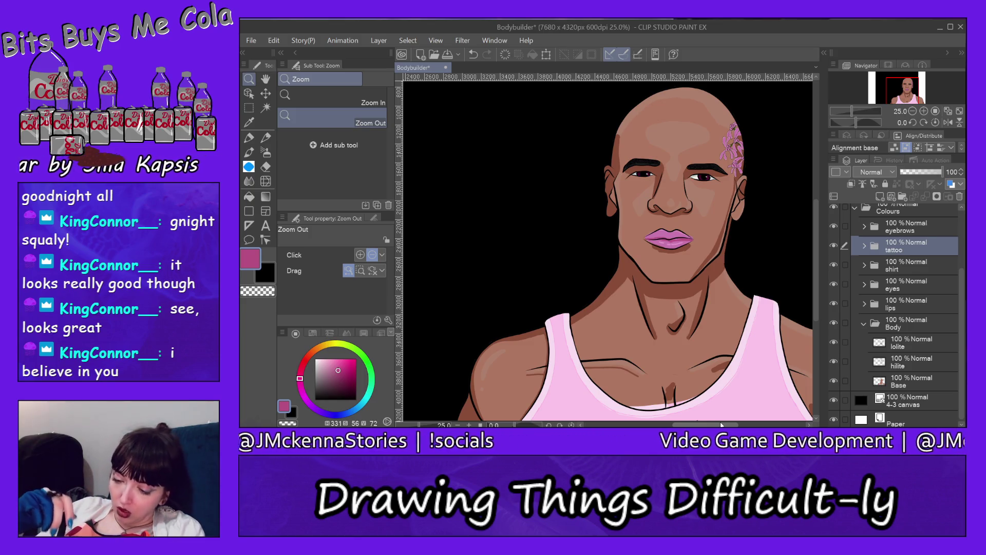
{"action": "left_click_drag", "start_coordinate": [962, 278], "coordinate": [958, 214]}
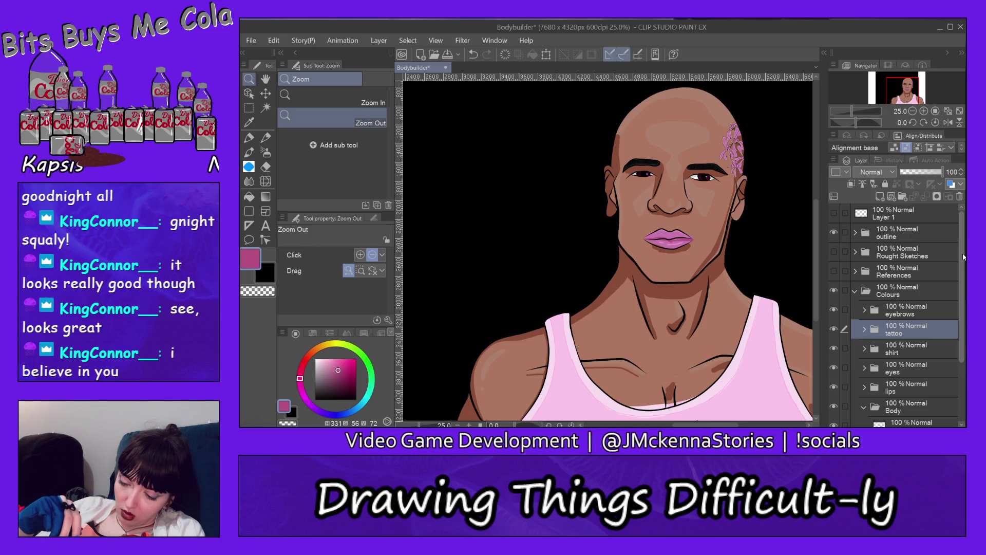
{"action": "scroll", "coordinate": [945, 314], "scroll_direction": "down", "scroll_amount": 3}
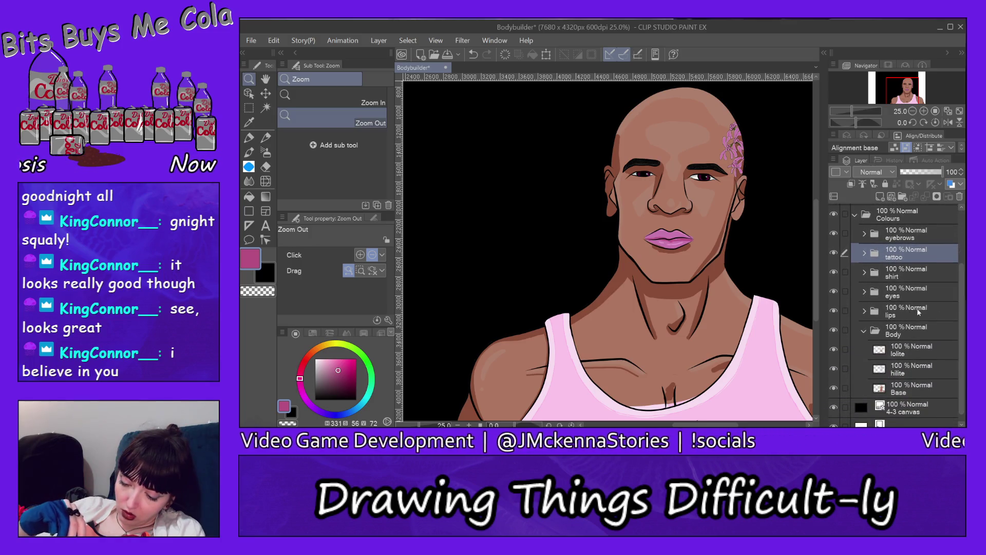
Step: On the lips base layer, eyedrop the lip pink and shift it to a duller, greyer pink
{"action": "left_click", "coordinate": [918, 311]}
{"action": "left_click", "coordinate": [864, 311]}
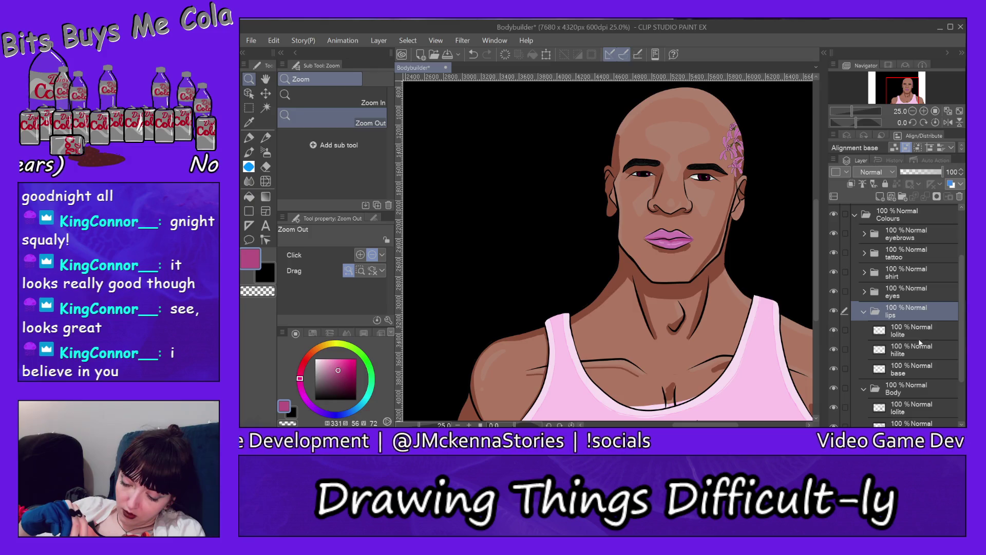
{"action": "left_click", "coordinate": [918, 370]}
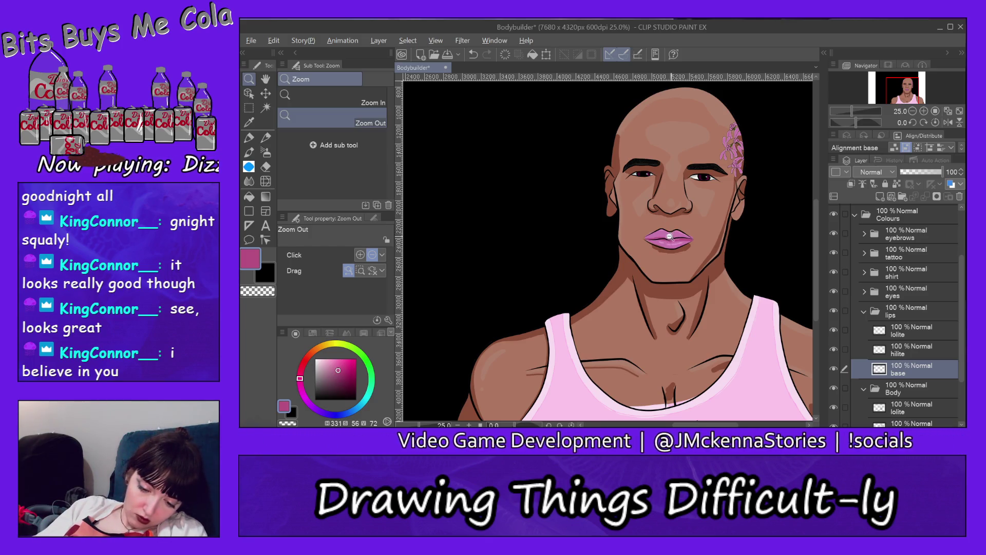
{"action": "left_click", "coordinate": [248, 123]}
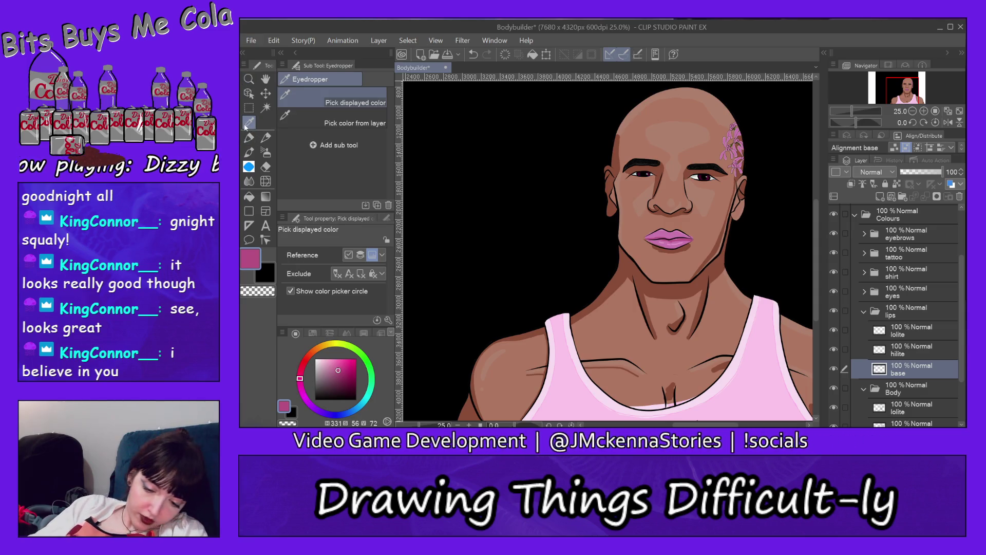
{"action": "left_click", "coordinate": [675, 236]}
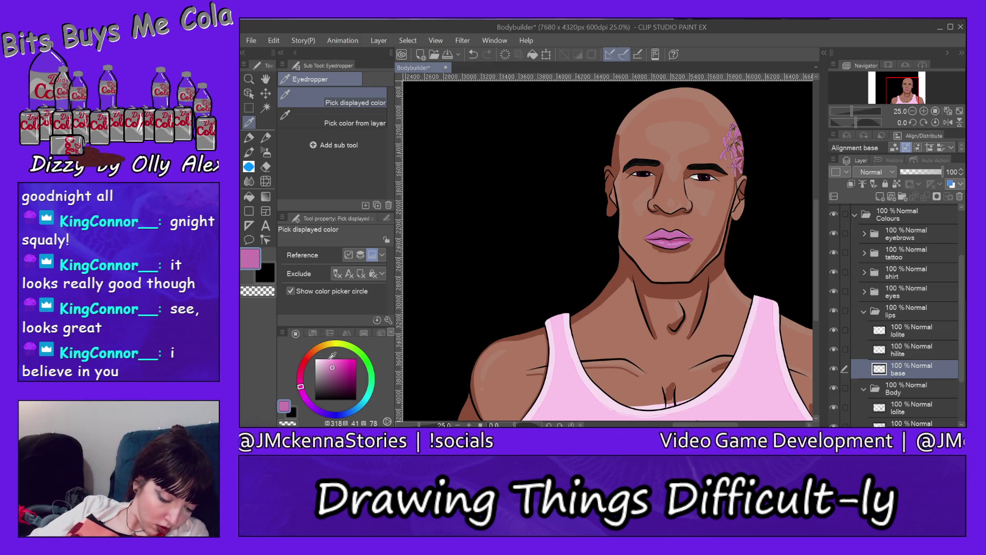
{"action": "left_click", "coordinate": [325, 369]}
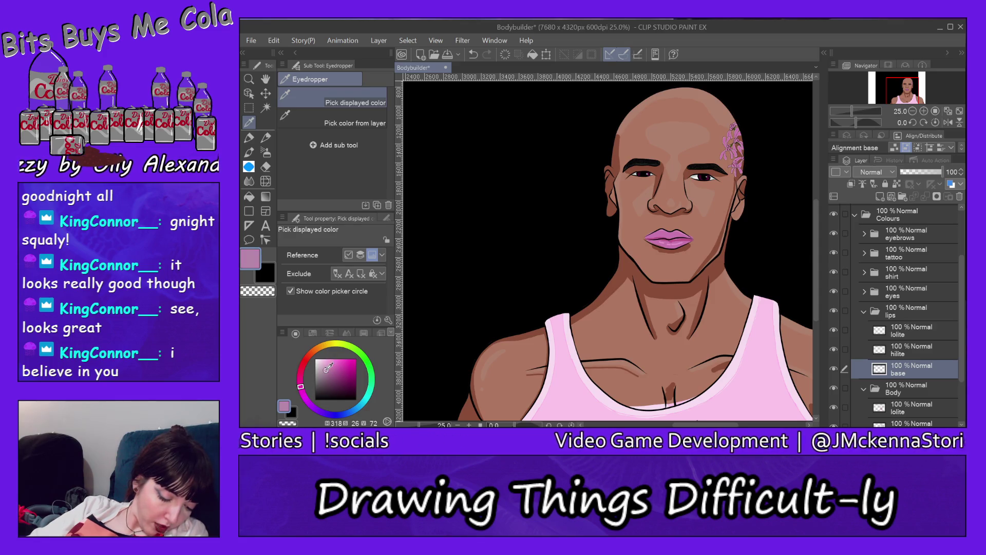
Step: Set the Milli pen to brush size 26.4 and collapse the Colours layer folder
{"action": "left_click", "coordinate": [249, 138]}
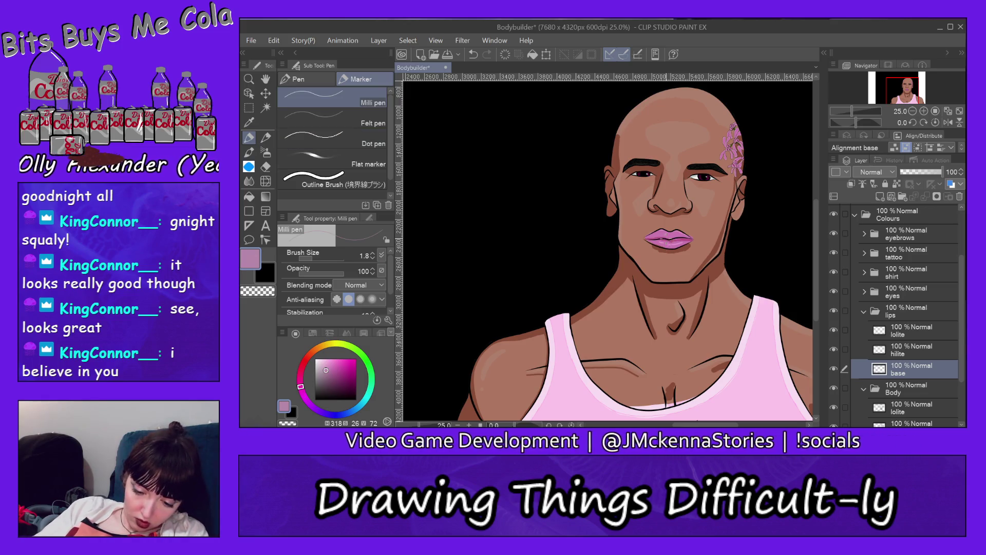
{"action": "left_click", "coordinate": [326, 255]}
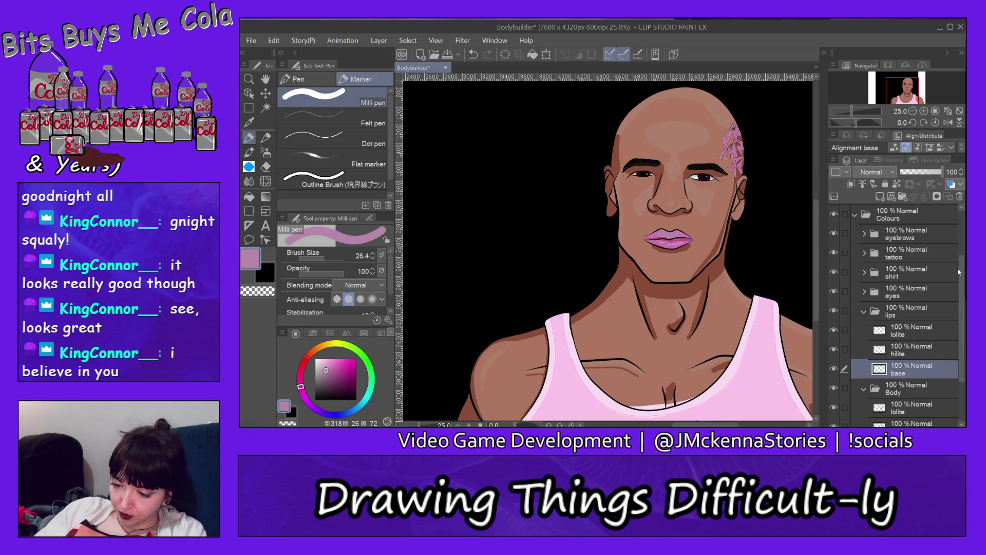
{"action": "left_click", "coordinate": [855, 215]}
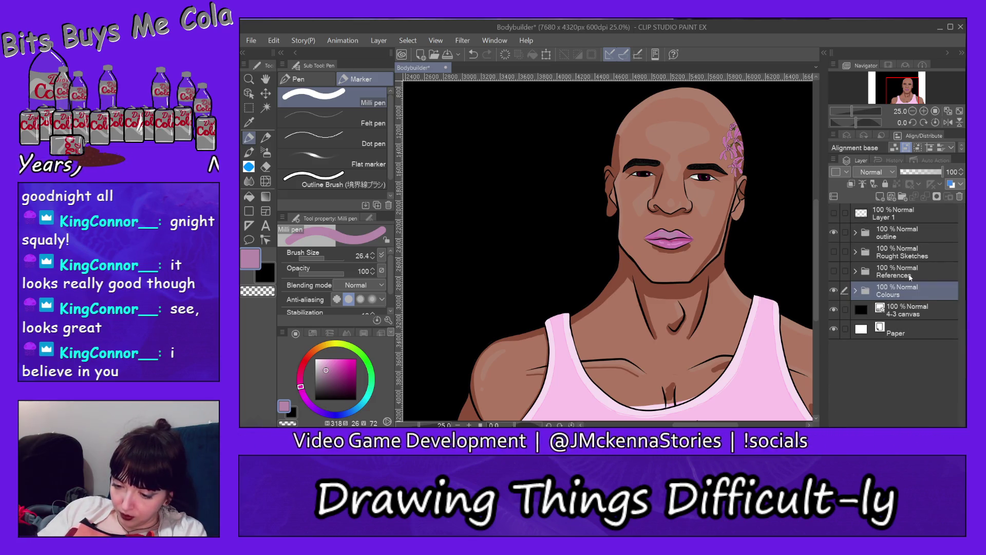
Step: Expand and show the References folder, select its colours layer and view the swatch sheet
{"action": "left_click", "coordinate": [855, 271]}
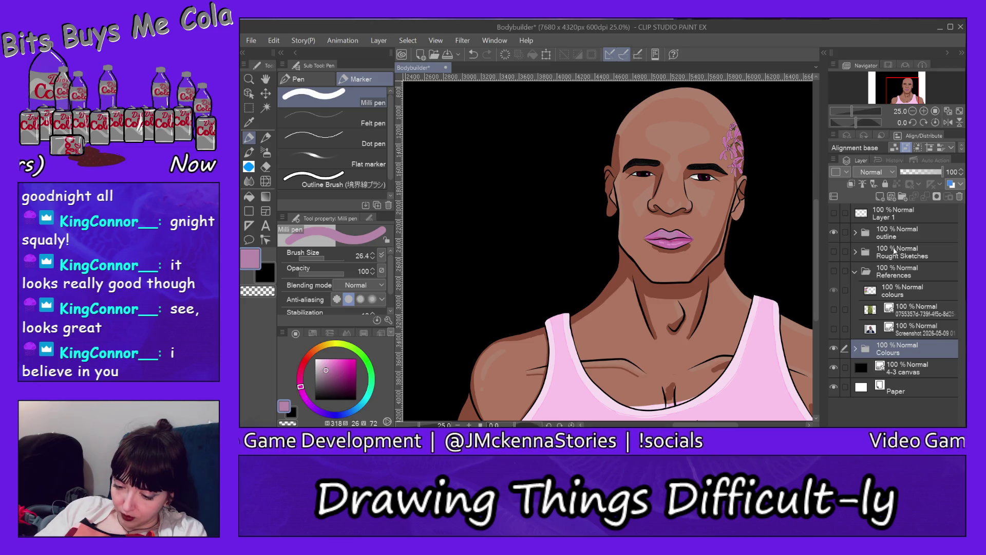
{"action": "left_click", "coordinate": [834, 271]}
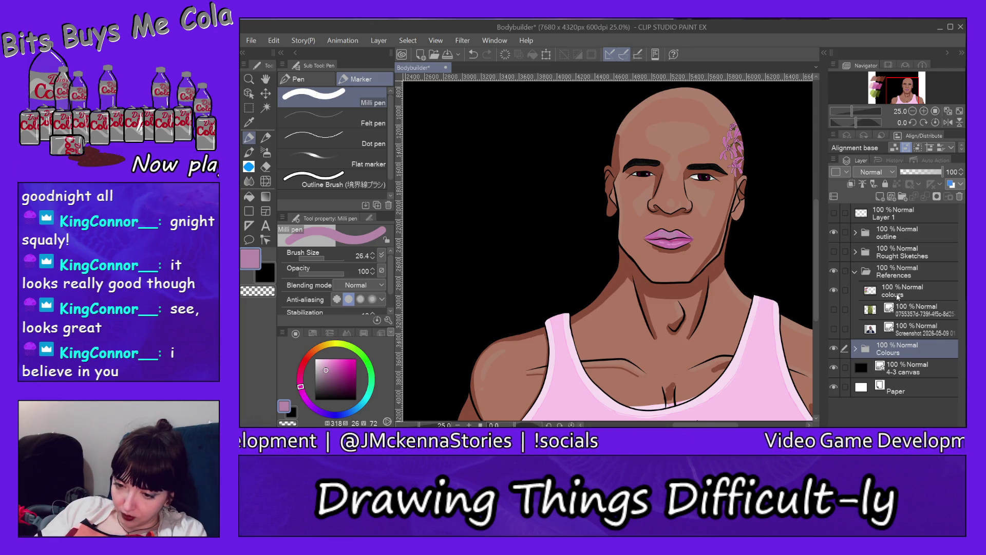
{"action": "left_click", "coordinate": [898, 293]}
{"action": "left_click", "coordinate": [877, 97]}
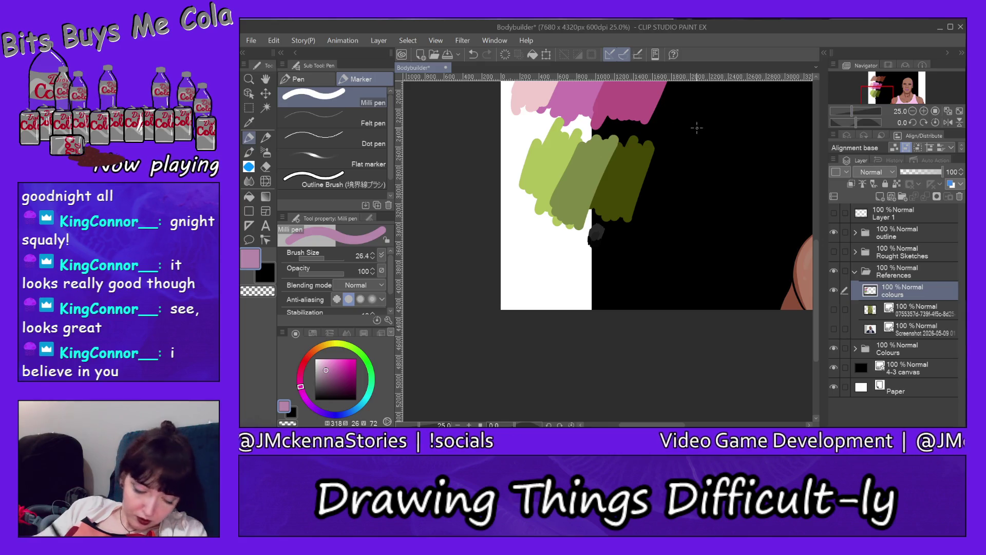
Step: At brush size 151.6, paint light and darker mauve swatches below the greens
{"action": "left_click_drag", "start_coordinate": [329, 260], "coordinate": [333, 258]}
{"action": "mouse_move", "coordinate": [556, 239]}
{"action": "left_mouse_down"}
{"action": "mouse_move", "coordinate": [542, 284]}
{"action": "mouse_move", "coordinate": [555, 255]}
{"action": "left_mouse_up"}
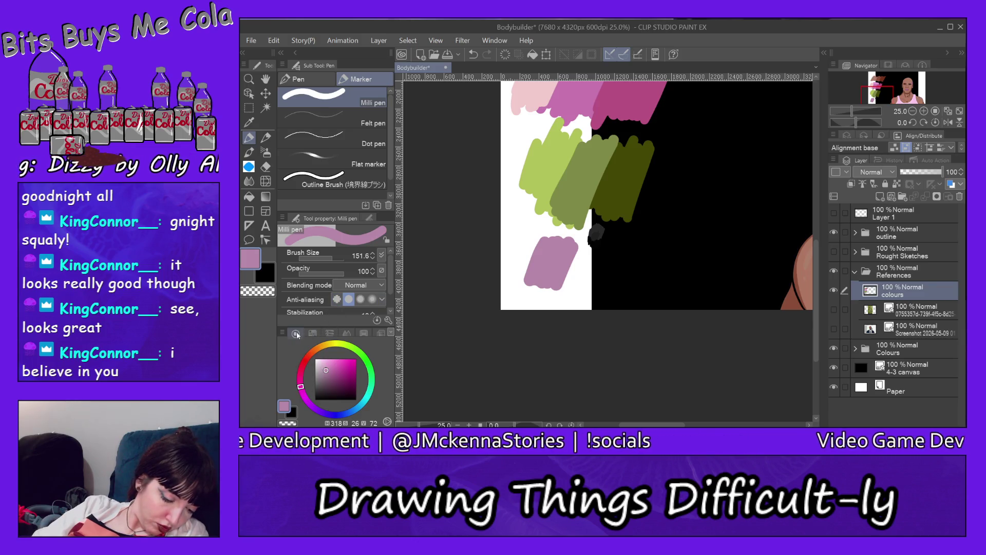
{"action": "left_click", "coordinate": [325, 367]}
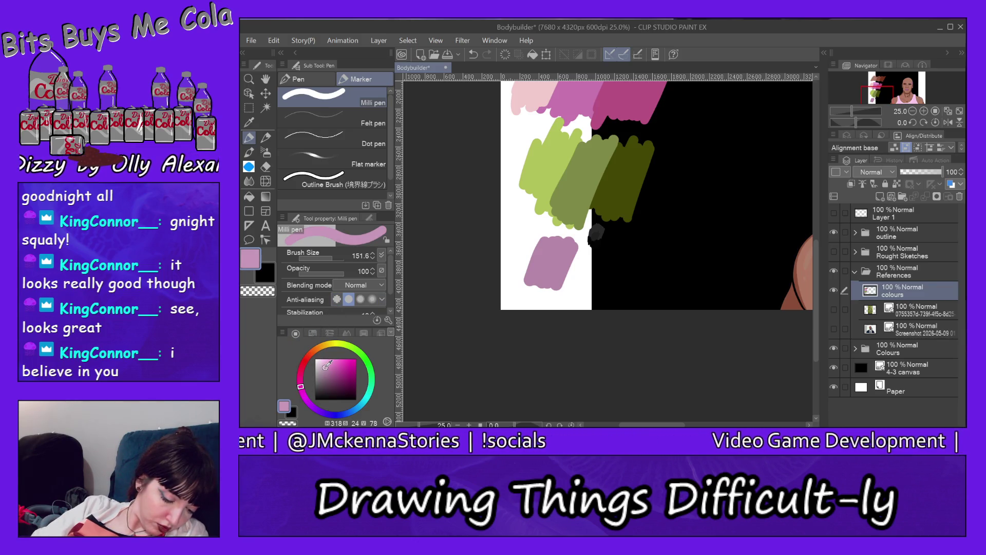
{"action": "left_click_drag", "start_coordinate": [532, 241], "coordinate": [537, 280]}
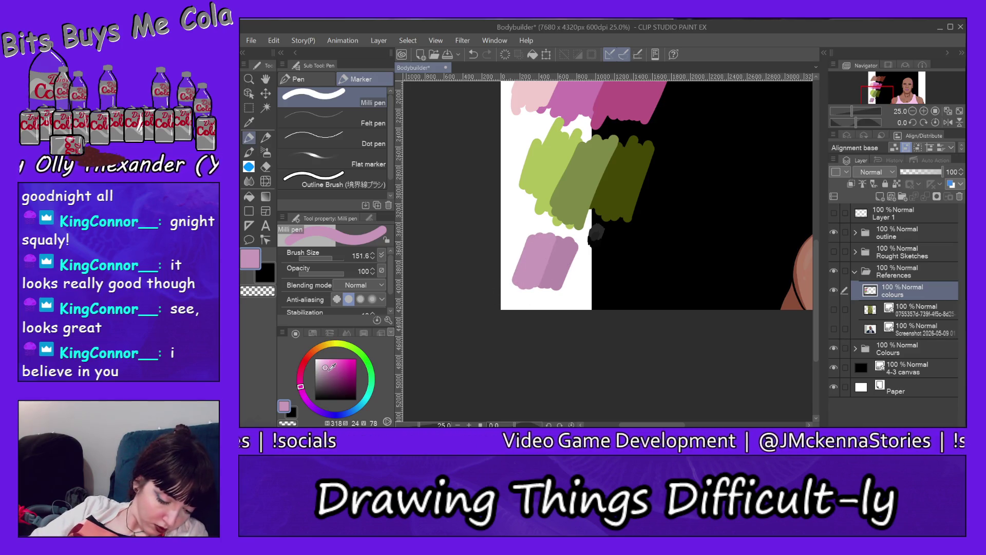
{"action": "left_click", "coordinate": [330, 370]}
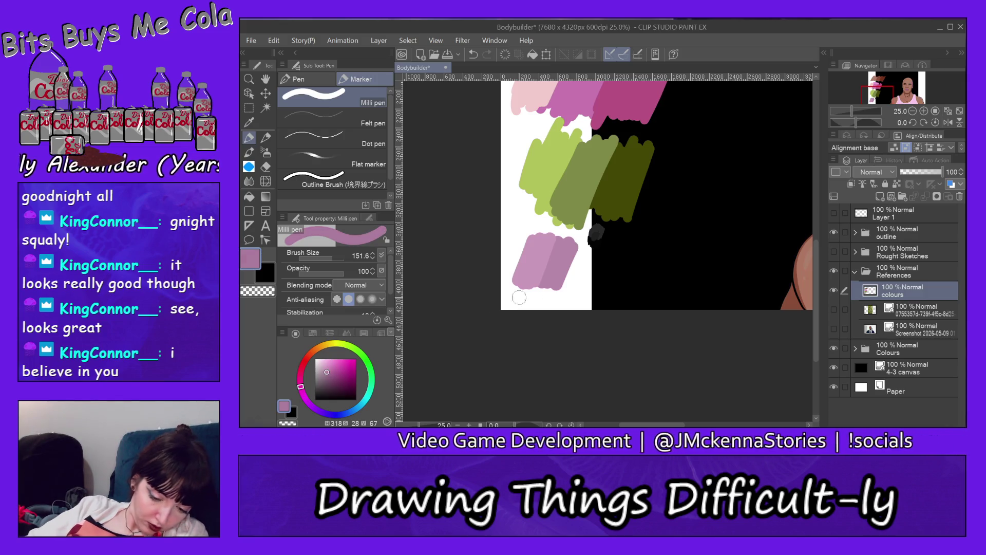
{"action": "left_click_drag", "start_coordinate": [591, 244], "coordinate": [597, 260]}
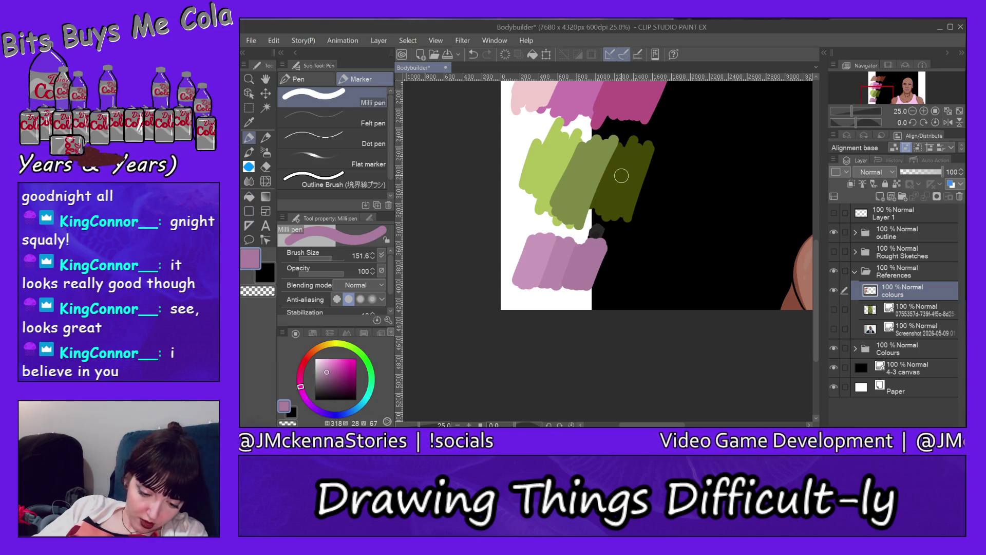
Step: Undo the last mauve stroke, repaint a mauve stroke along the swatches' bottom, and return to the face
{"action": "left_click", "coordinate": [274, 40]}
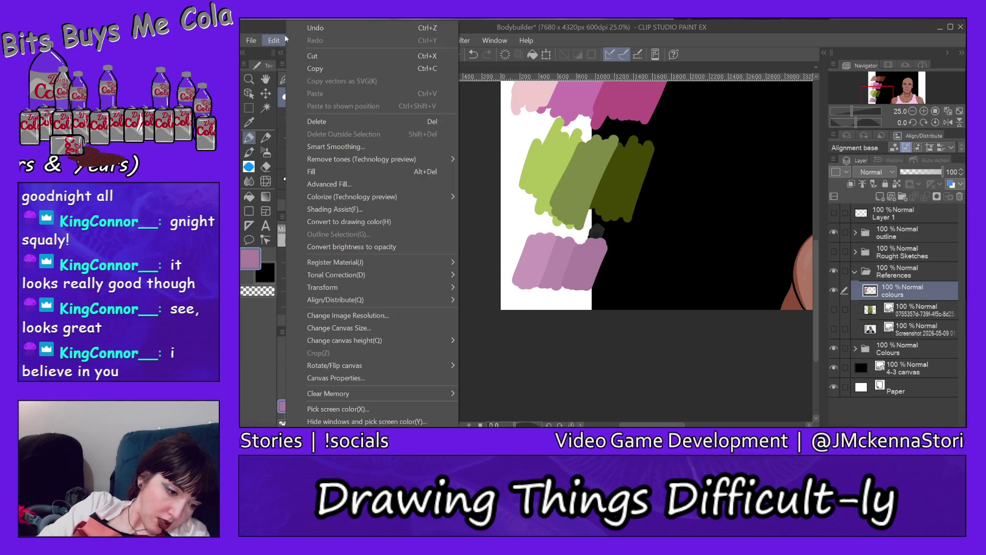
{"action": "left_click", "coordinate": [329, 27]}
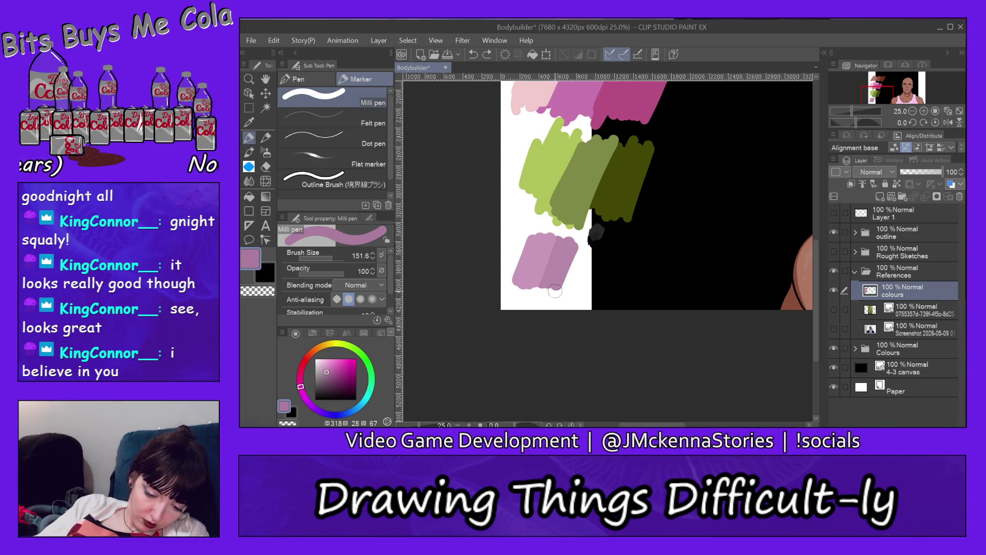
{"action": "left_click_drag", "start_coordinate": [519, 284], "coordinate": [536, 283]}
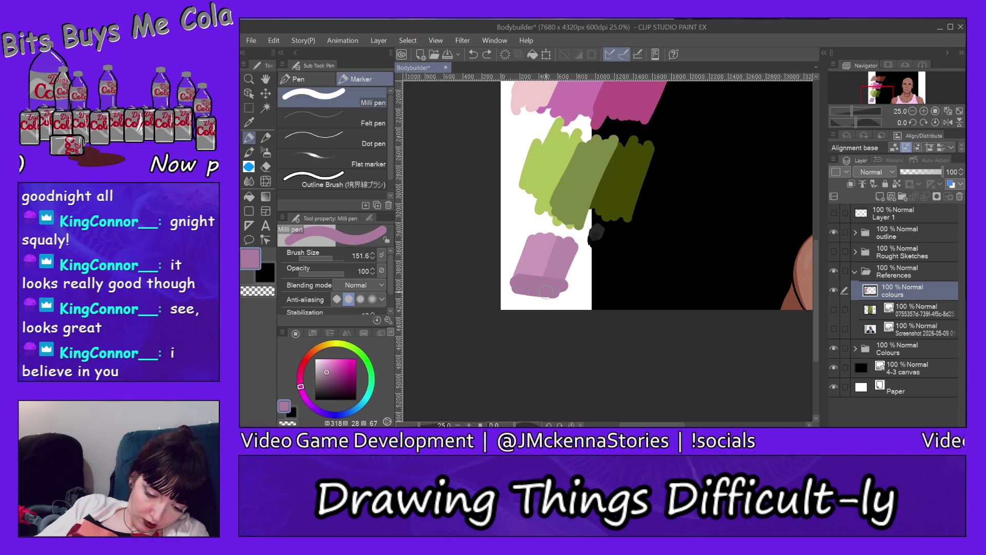
{"action": "left_click", "coordinate": [569, 256], "text": "alt"}
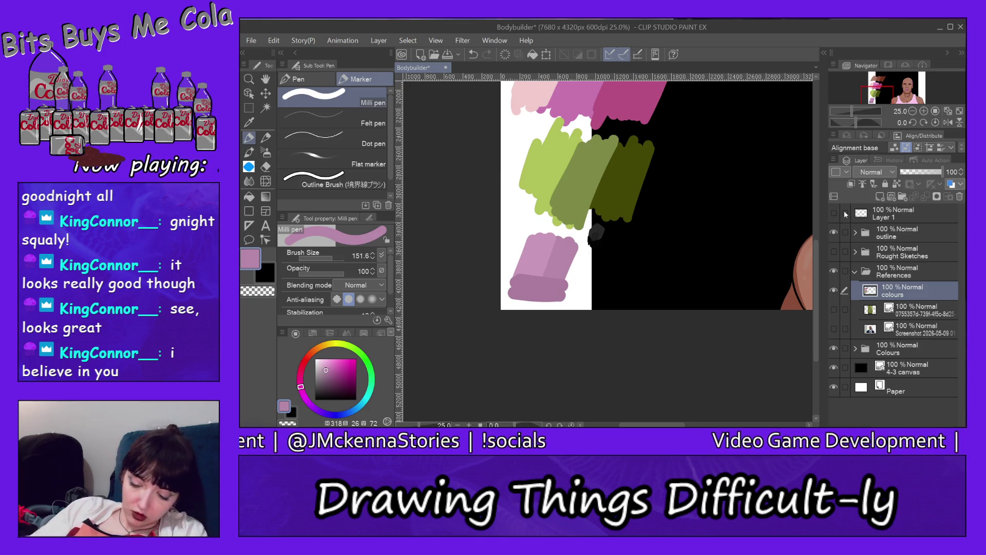
{"action": "left_click", "coordinate": [907, 90]}
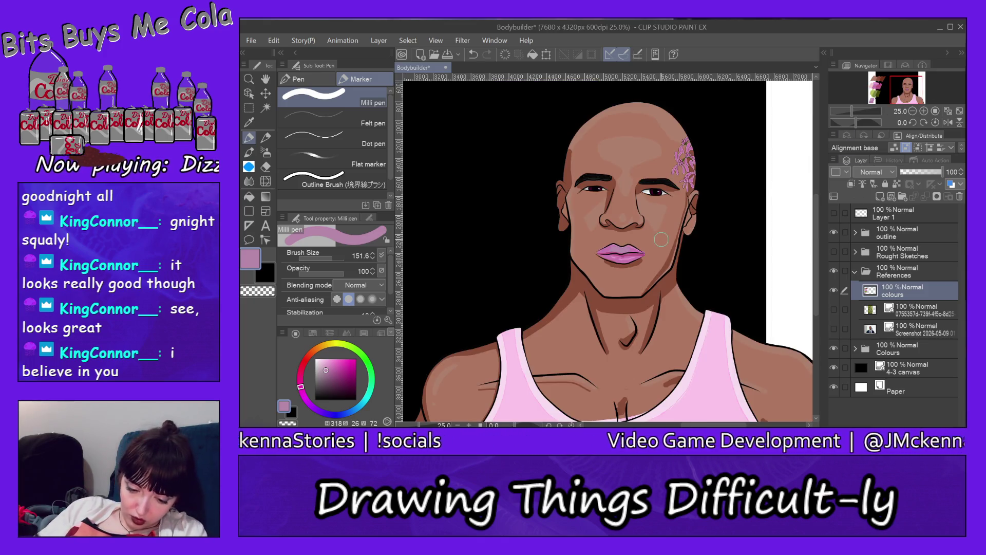
Step: Select the lips base layer and zoom in on the lips to 150%
{"action": "left_click", "coordinate": [620, 253], "text": "ctrl+shift"}
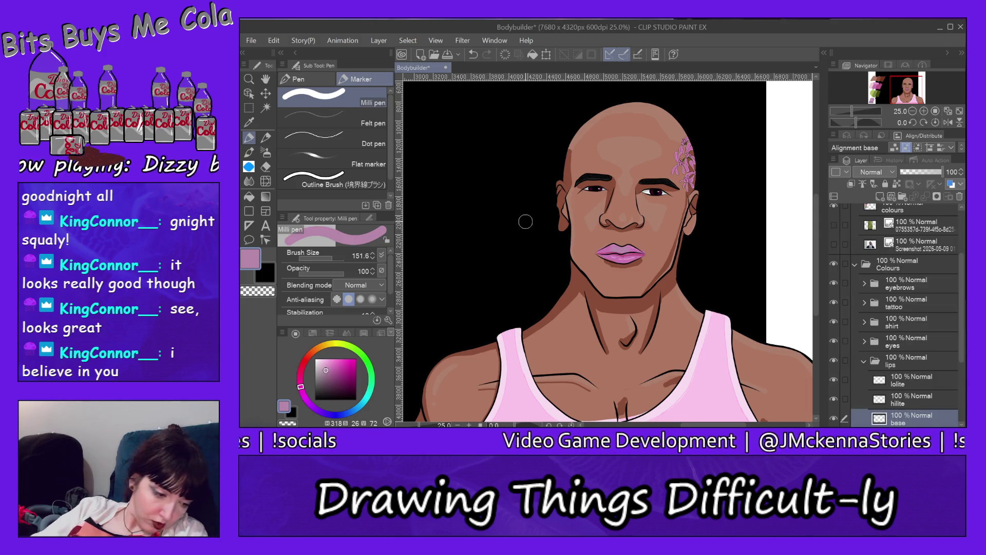
{"action": "left_click", "coordinate": [249, 78]}
{"action": "left_click", "coordinate": [341, 97]}
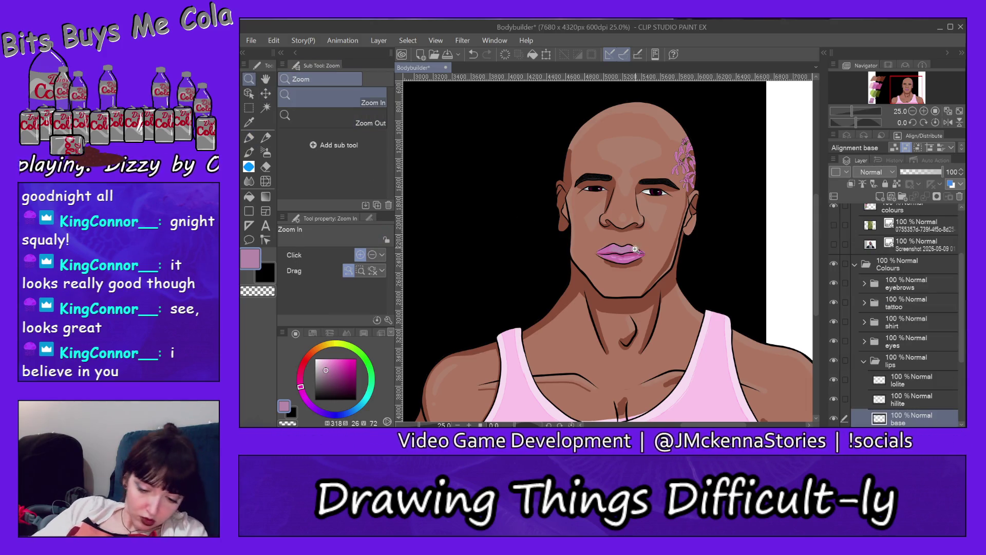
{"action": "left_click", "coordinate": [624, 258]}
{"action": "left_click", "coordinate": [624, 258]}
{"action": "left_click", "coordinate": [625, 258]}
{"action": "left_click", "coordinate": [624, 258]}
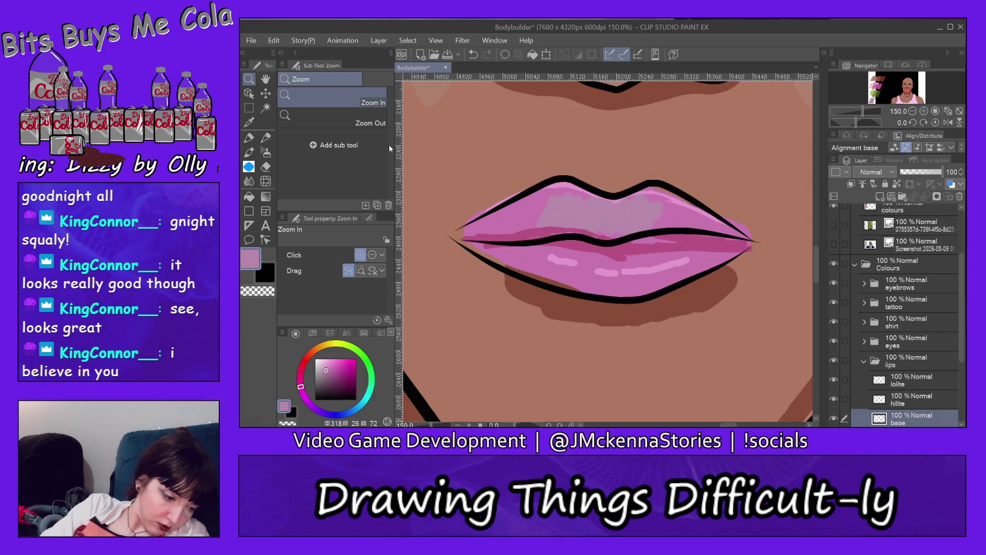
Step: Paint the mauve over the upper lip with a 65.9 Milli pen and erase overflow past the right corner
{"action": "key", "text": "p"}
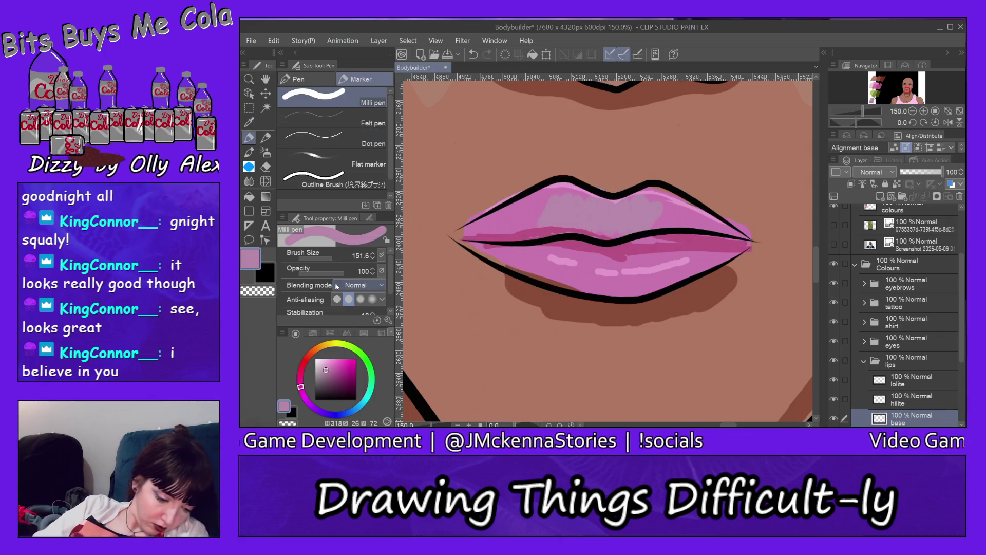
{"action": "left_click_drag", "start_coordinate": [332, 260], "coordinate": [327, 259]}
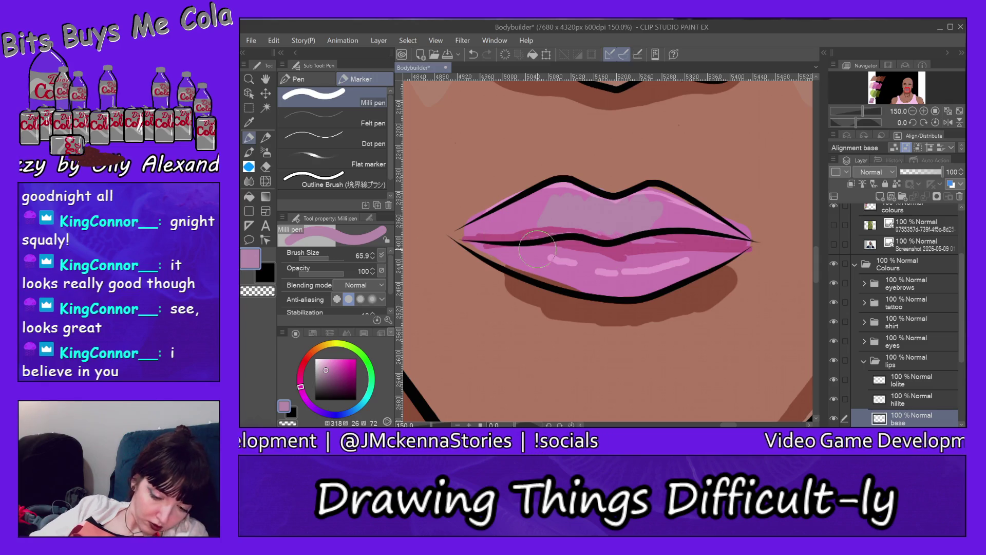
{"action": "mouse_move", "coordinate": [477, 235]}
{"action": "left_mouse_down"}
{"action": "mouse_move", "coordinate": [577, 202]}
{"action": "mouse_move", "coordinate": [727, 240]}
{"action": "mouse_move", "coordinate": [585, 282]}
{"action": "mouse_move", "coordinate": [560, 251]}
{"action": "mouse_move", "coordinate": [721, 226]}
{"action": "left_mouse_up"}
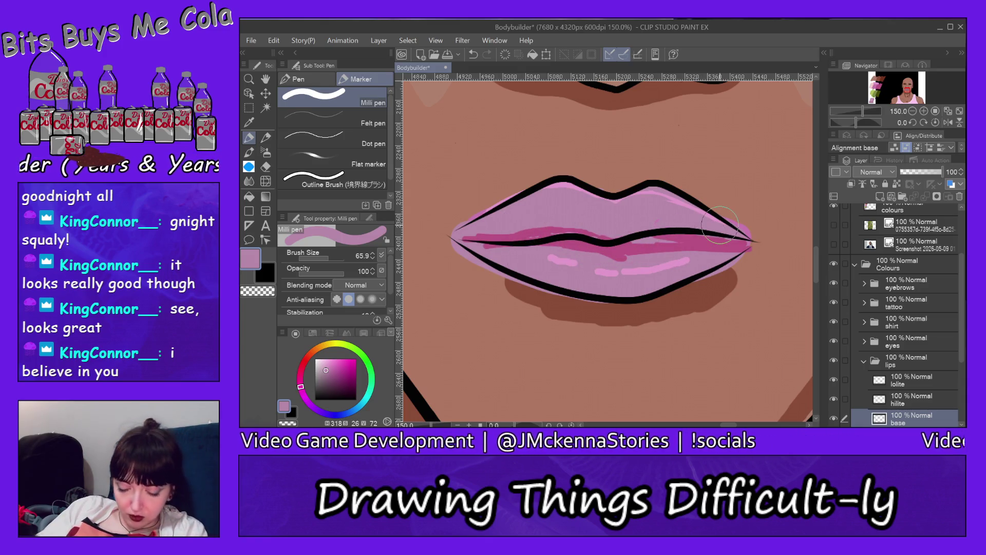
{"action": "left_click", "coordinate": [266, 165]}
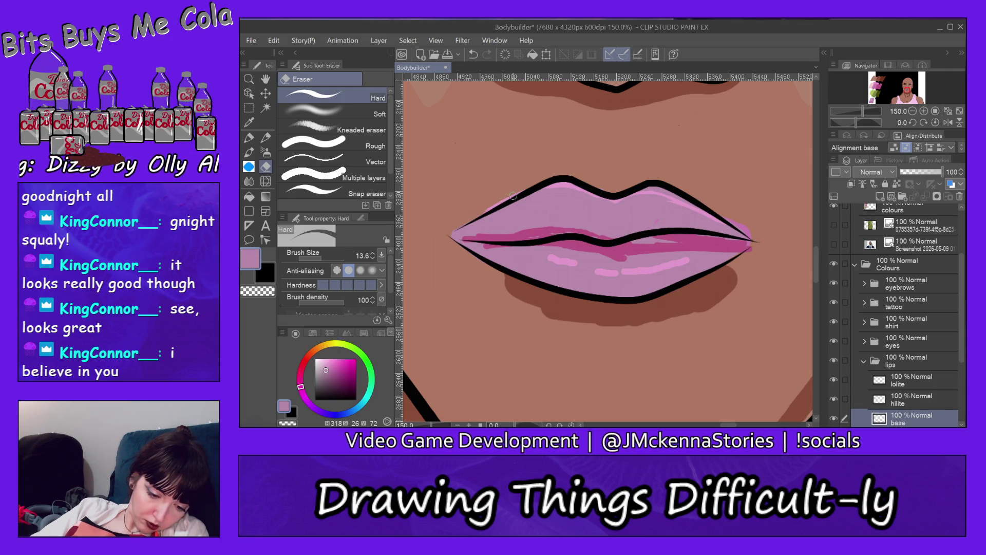
{"action": "mouse_move", "coordinate": [748, 230]}
{"action": "left_mouse_down"}
{"action": "mouse_move", "coordinate": [719, 212]}
{"action": "mouse_move", "coordinate": [749, 234]}
{"action": "left_mouse_up"}
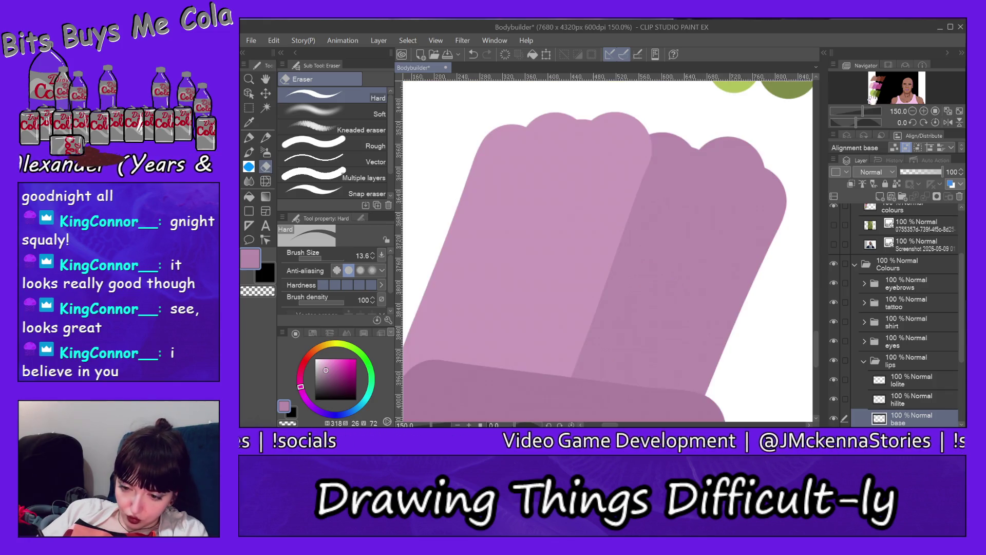
Step: Sample the mauve swatch and fill the dark pink lower-lip streak on the lolite layer
{"action": "left_click", "coordinate": [593, 219], "text": "alt"}
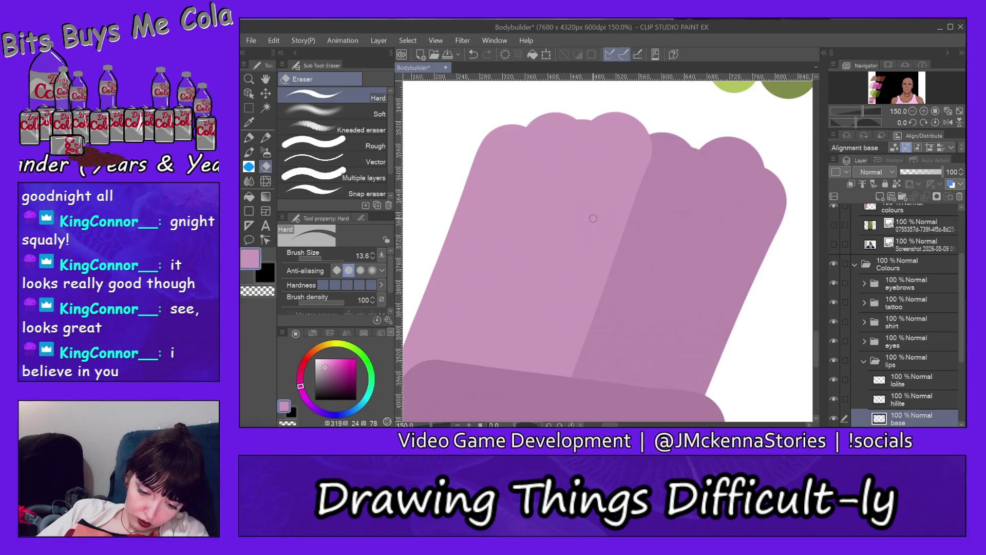
{"action": "left_click", "coordinate": [914, 404]}
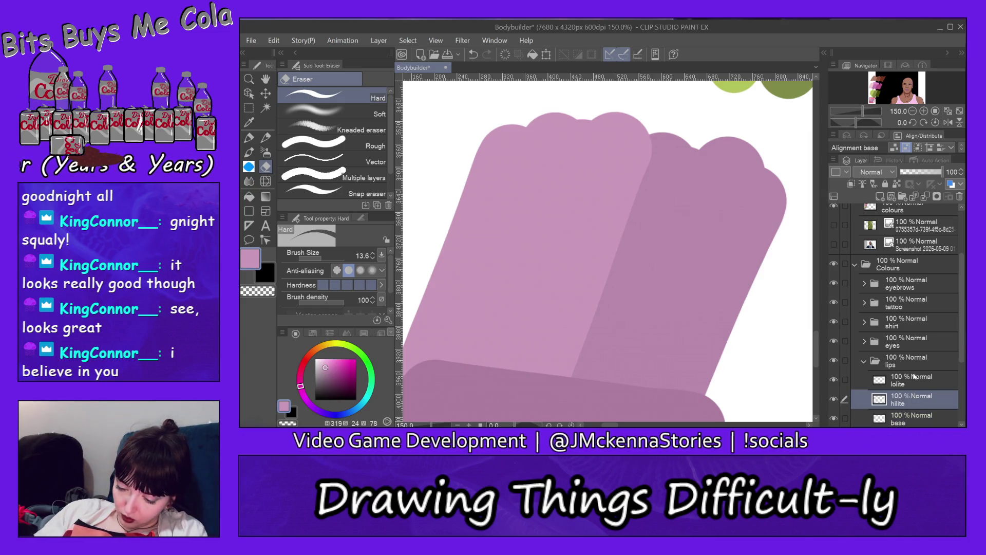
{"action": "left_click", "coordinate": [907, 94]}
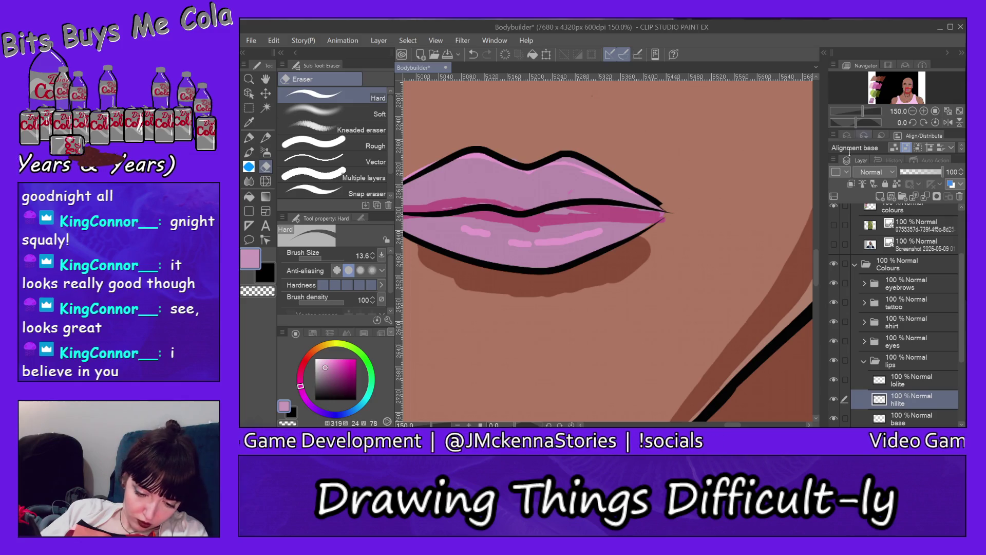
{"action": "key", "text": "g"}
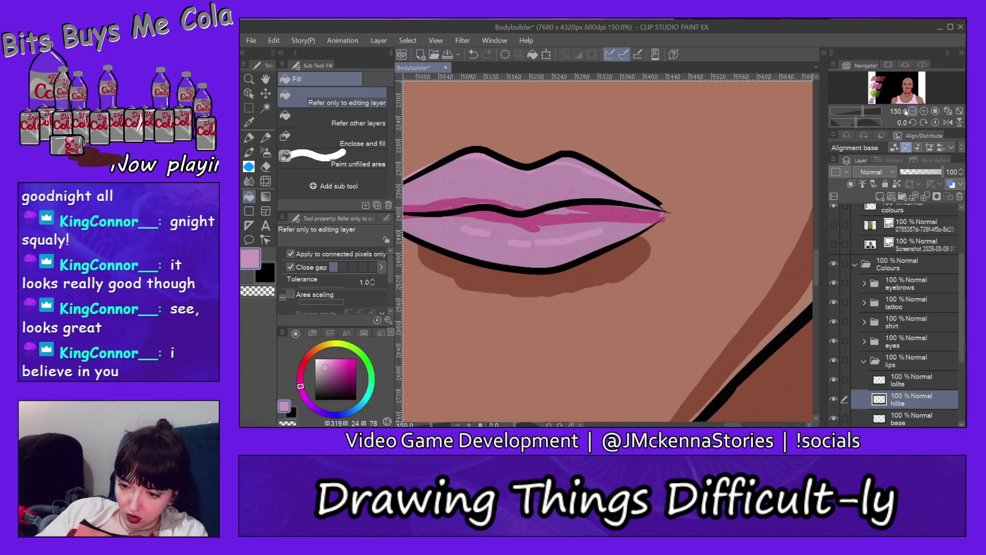
{"action": "left_click", "coordinate": [874, 101]}
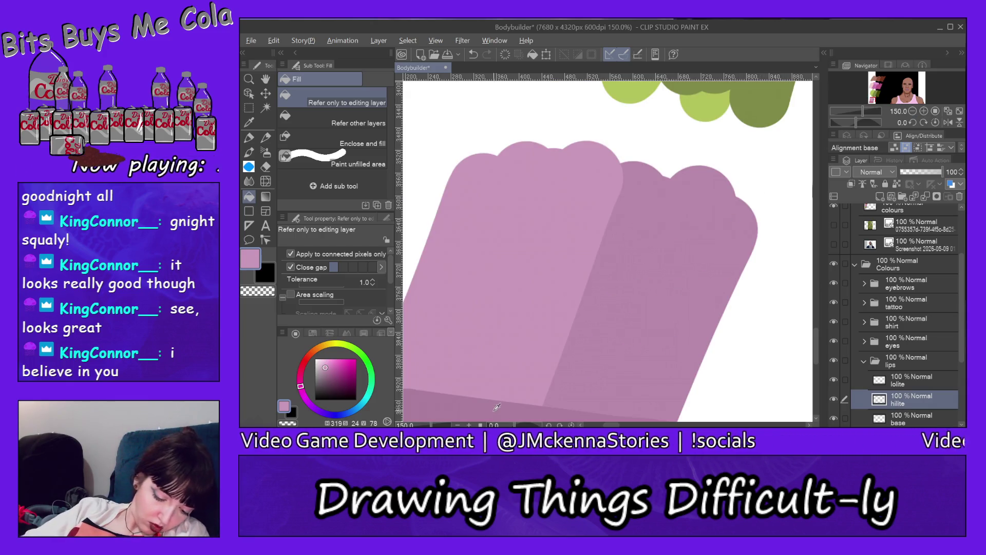
{"action": "left_click", "coordinate": [910, 91]}
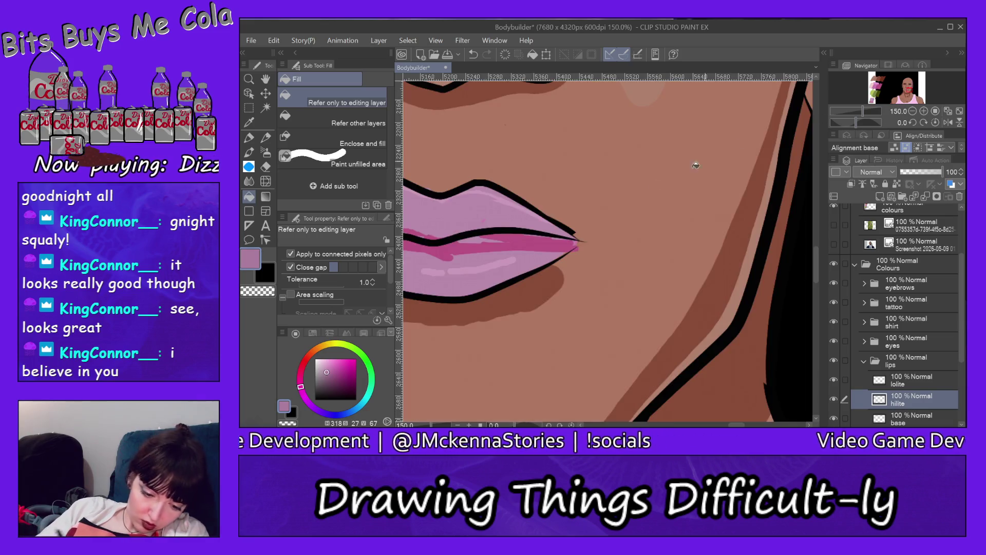
{"action": "left_click", "coordinate": [909, 380]}
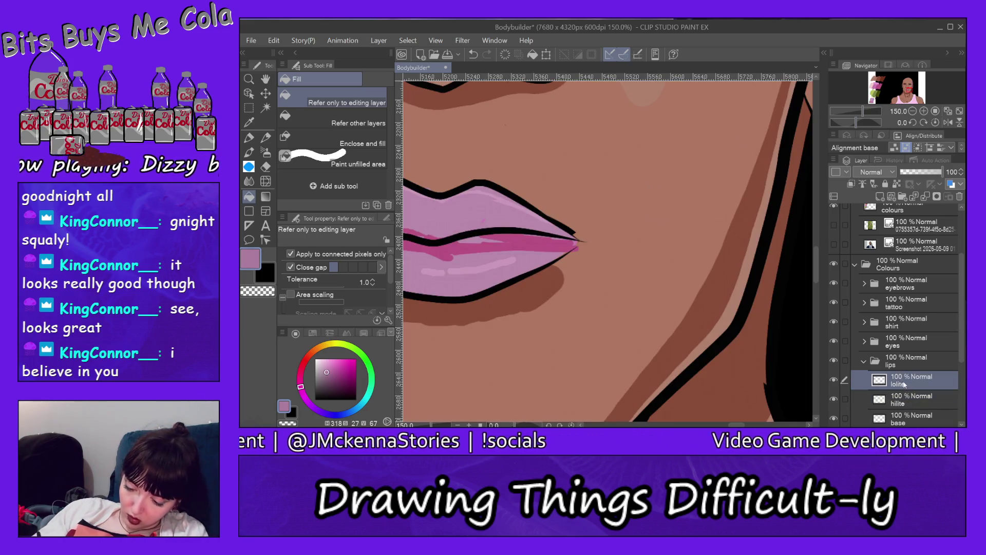
{"action": "left_click", "coordinate": [537, 237]}
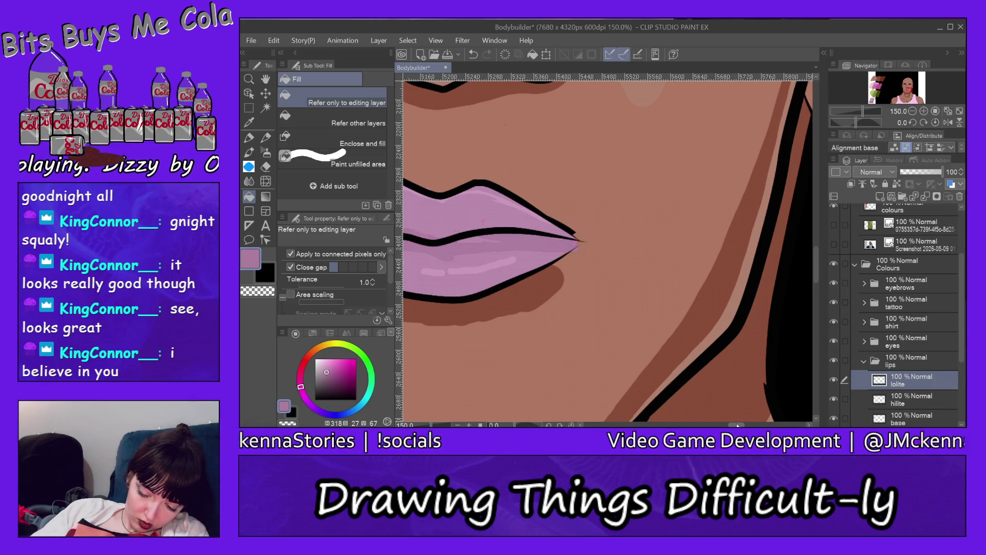
{"action": "left_click_drag", "start_coordinate": [737, 426], "coordinate": [727, 425]}
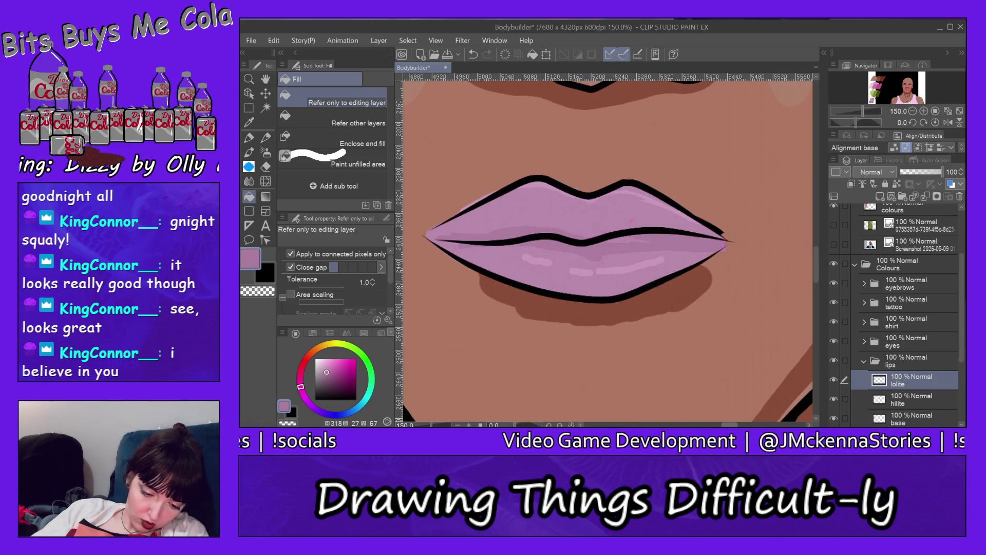
Step: Zoom out from the lips with the Zoom tool set to zoom out
{"action": "left_click", "coordinate": [249, 78]}
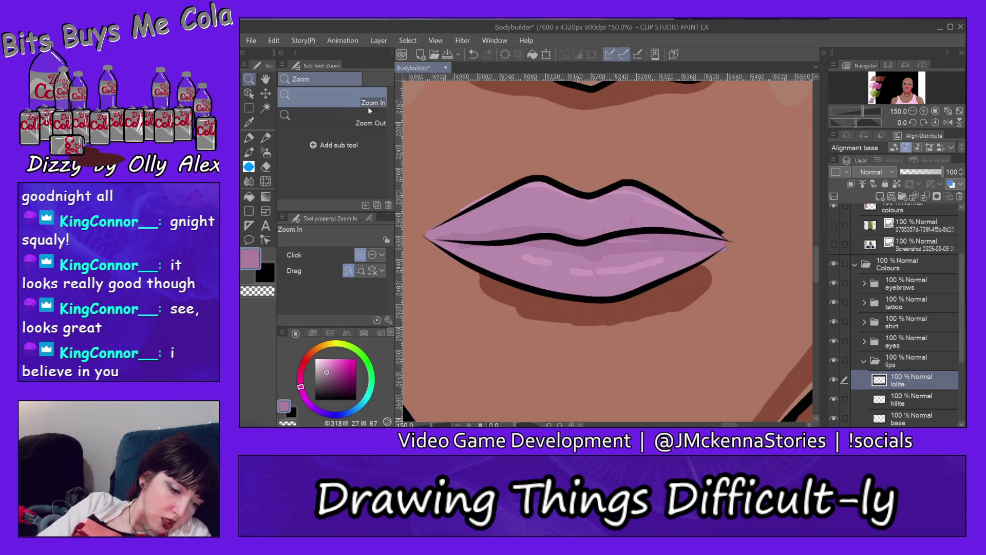
{"action": "left_click", "coordinate": [370, 123]}
{"action": "left_click", "coordinate": [780, 190]}
{"action": "left_click", "coordinate": [781, 190]}
{"action": "left_click", "coordinate": [781, 190]}
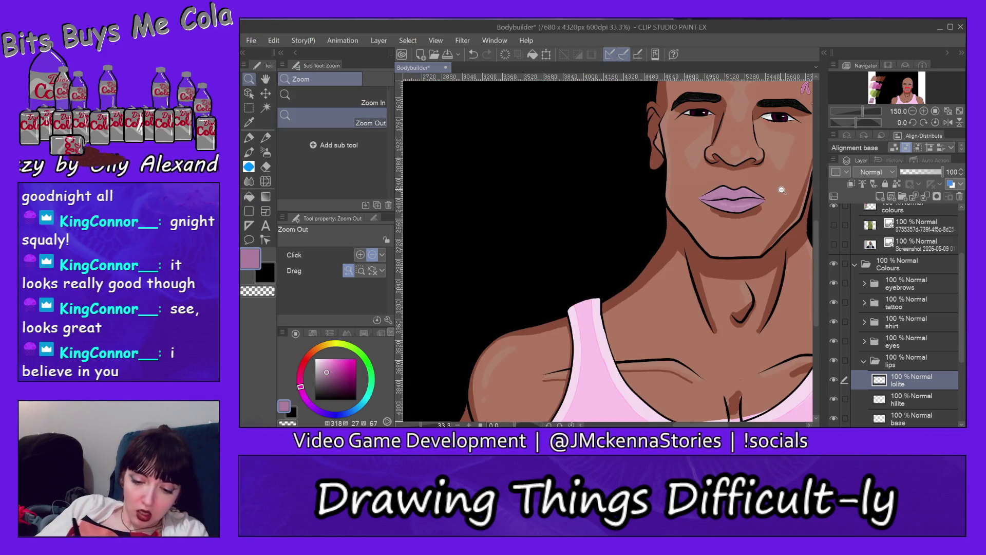
Step: Zoom out to reveal the colour swatches, pick a brighter pink, then undo the last action
{"action": "left_click", "coordinate": [782, 190]}
{"action": "left_click", "coordinate": [781, 190]}
{"action": "left_click", "coordinate": [781, 191]}
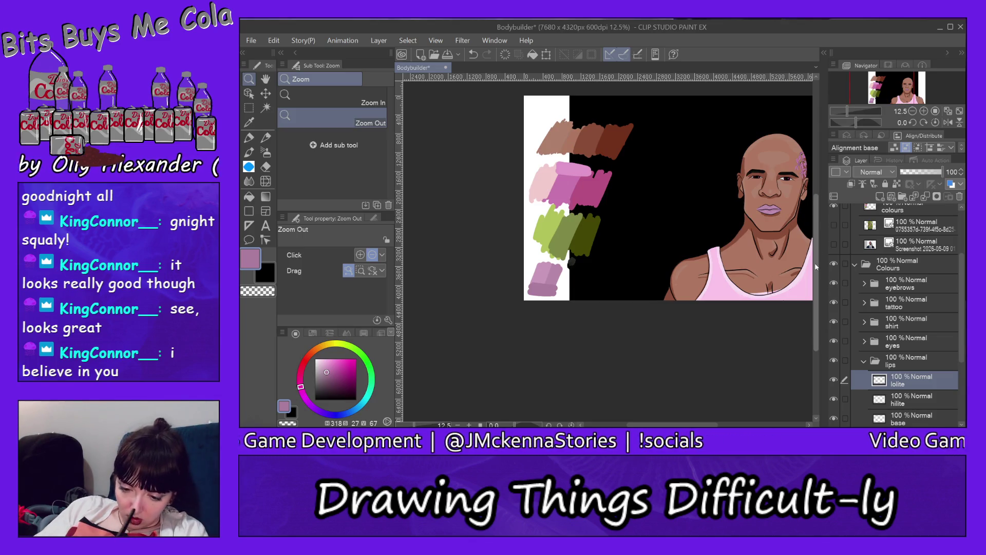
{"action": "left_click", "coordinate": [557, 272]}
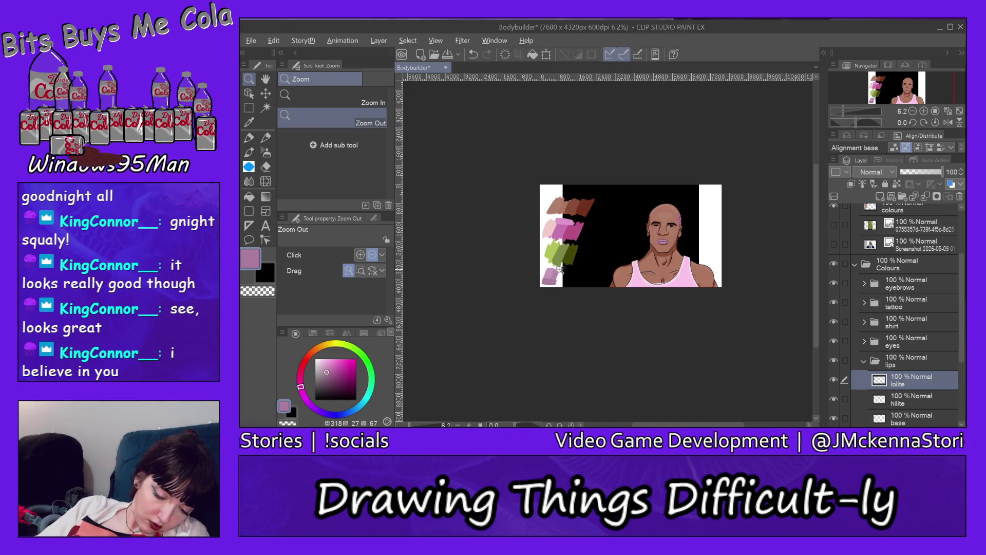
{"action": "scroll", "coordinate": [558, 275], "scroll_direction": "up", "scroll_amount": 2}
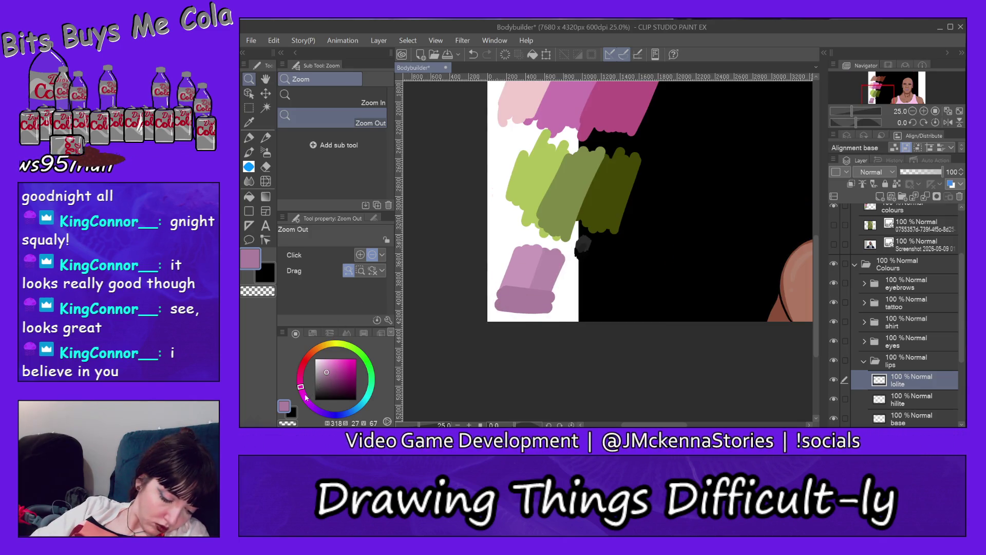
{"action": "left_click", "coordinate": [331, 365]}
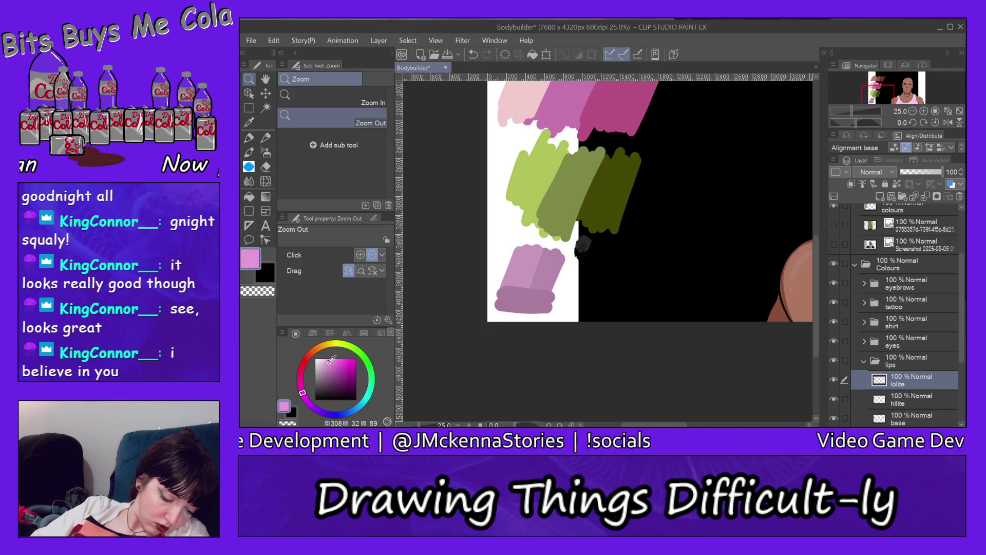
{"action": "key", "text": "p"}
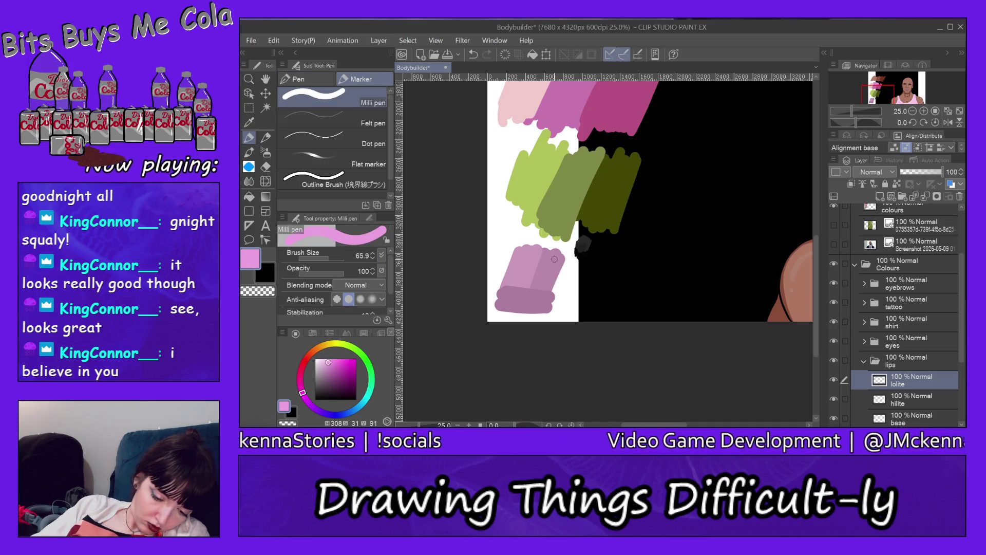
{"action": "left_click", "coordinate": [274, 40]}
{"action": "left_click", "coordinate": [295, 52]}
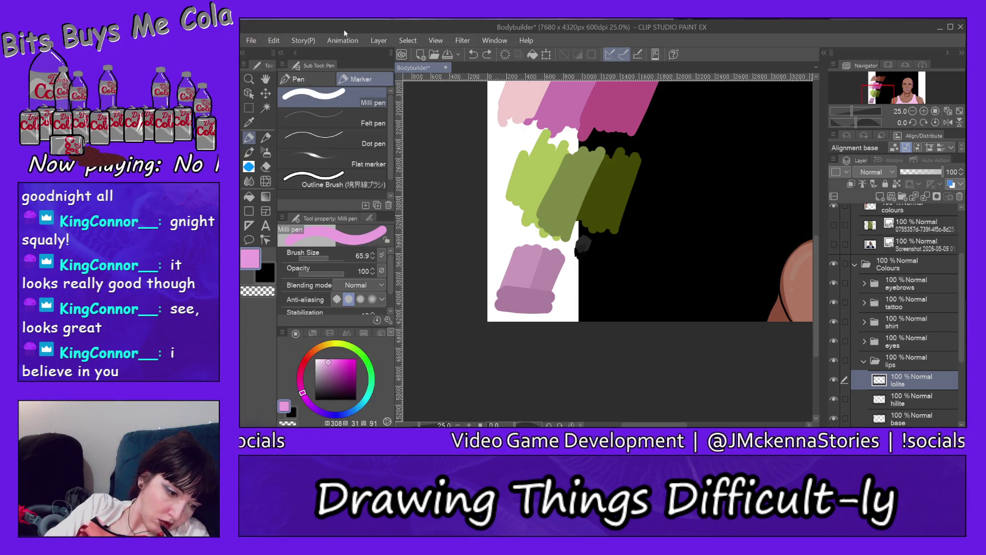
Step: On the colours layer, mix a lighter mauve and paint a band across the lower swatch
{"action": "left_click", "coordinate": [550, 268], "text": "ctrl+shift"}
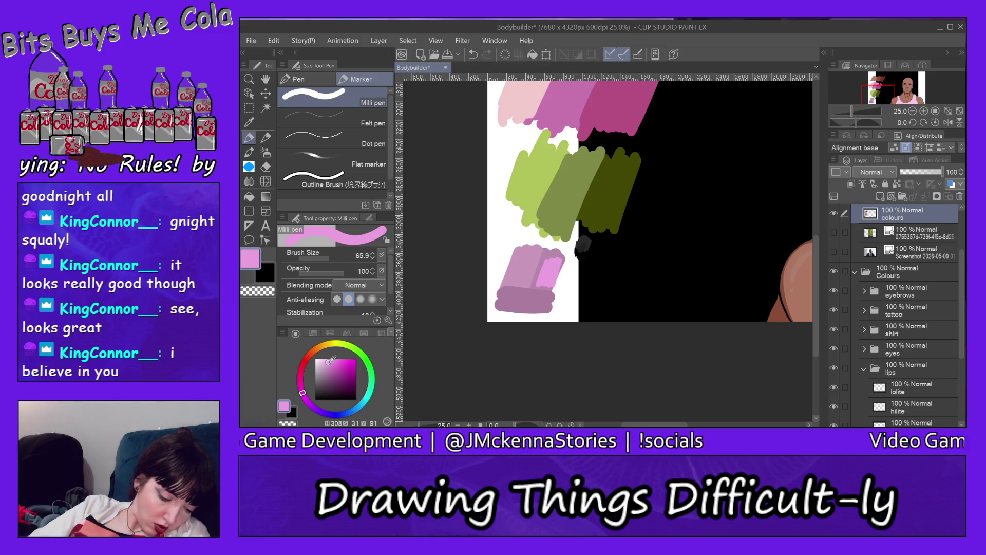
{"action": "left_click", "coordinate": [329, 359]}
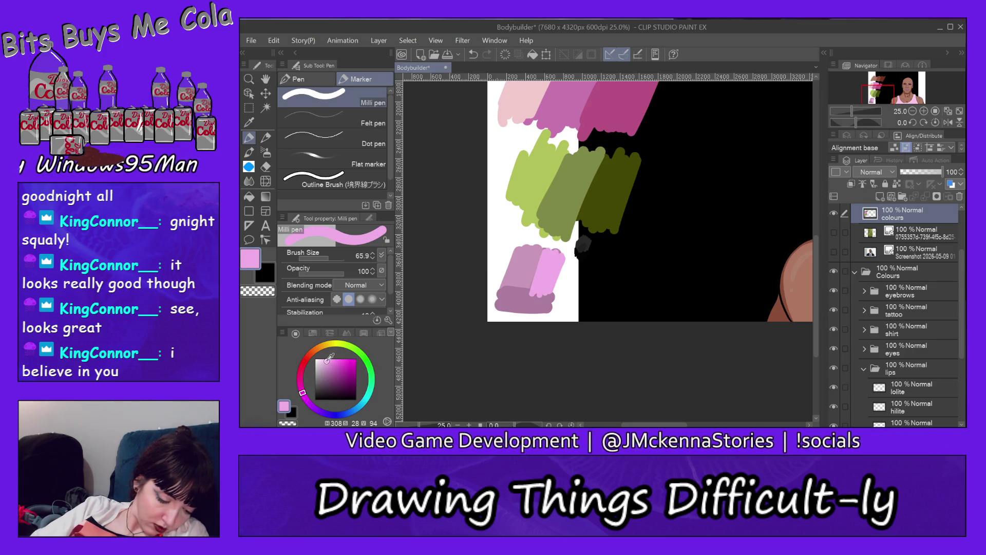
{"action": "left_click_drag", "start_coordinate": [327, 360], "coordinate": [325, 358]}
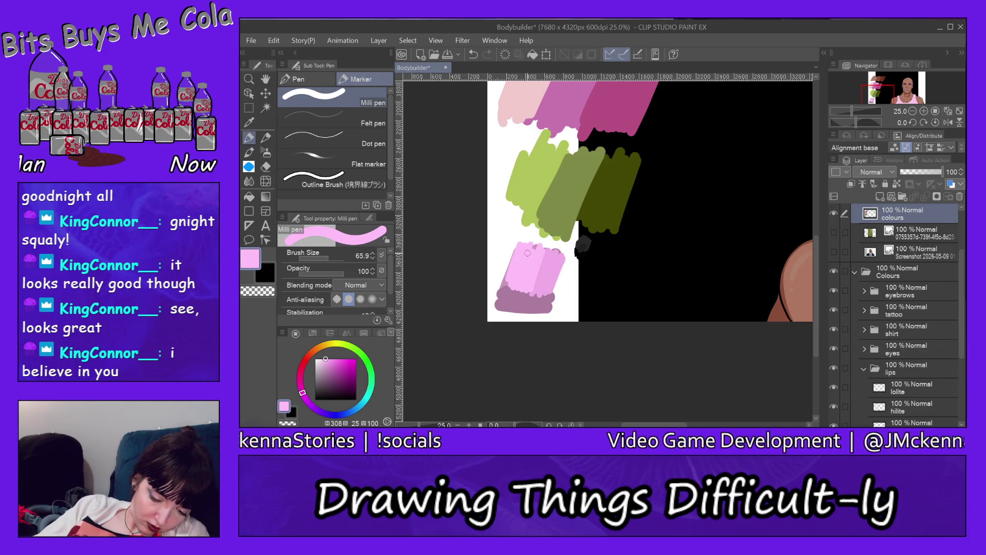
{"action": "left_click", "coordinate": [532, 272], "text": "alt"}
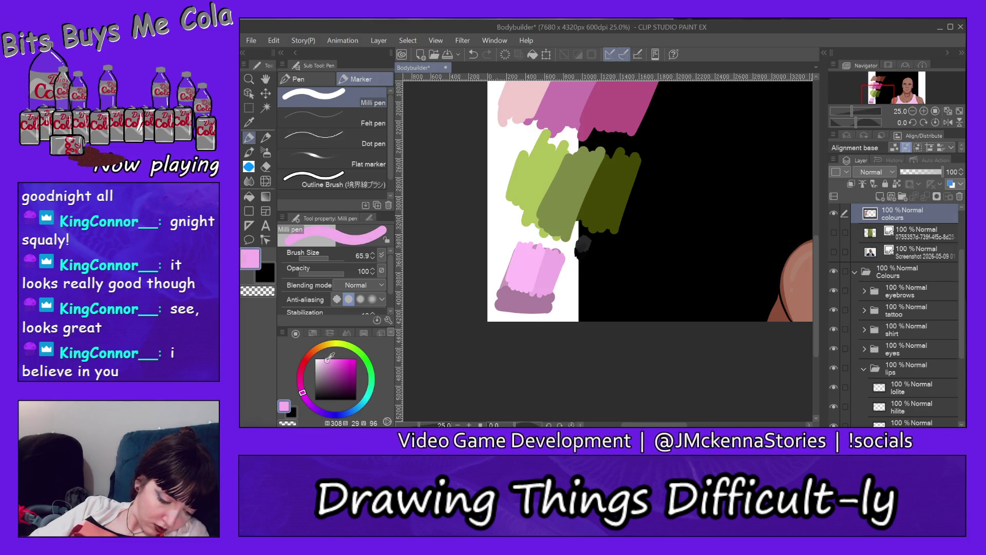
{"action": "left_click_drag", "start_coordinate": [329, 356], "coordinate": [326, 363]}
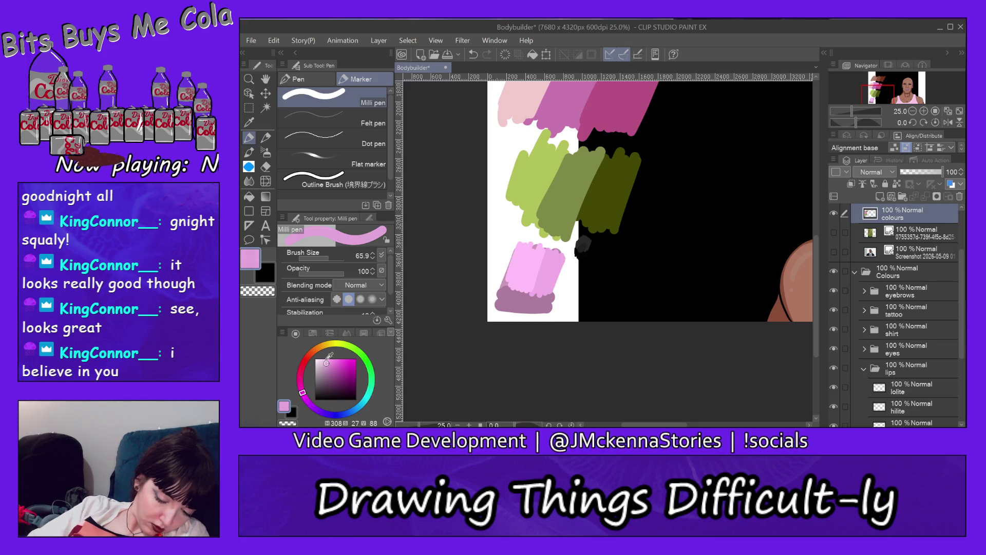
{"action": "left_click_drag", "start_coordinate": [516, 303], "coordinate": [550, 303]}
{"action": "left_click_drag", "start_coordinate": [518, 310], "coordinate": [548, 307]}
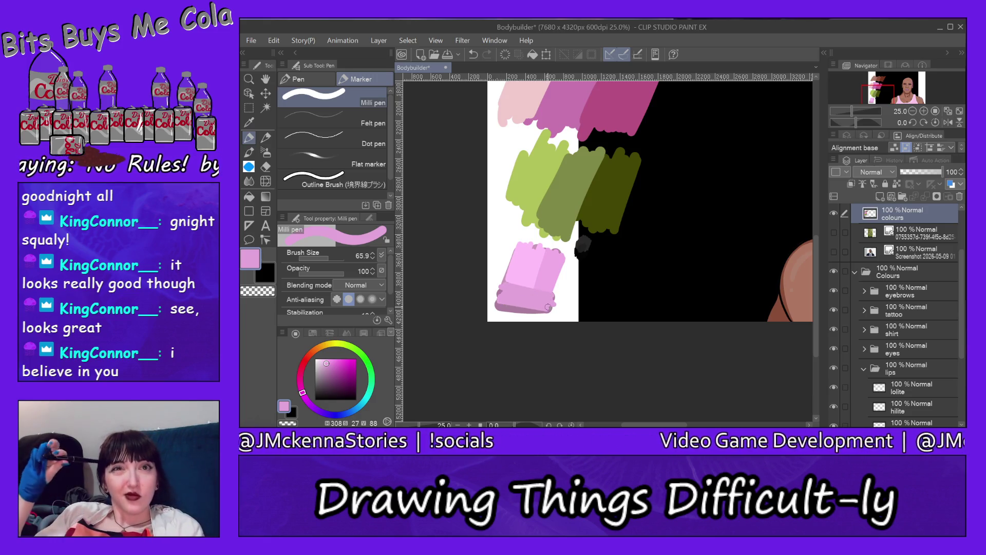
{"action": "left_click", "coordinate": [589, 281], "text": "ctrl+shift"}
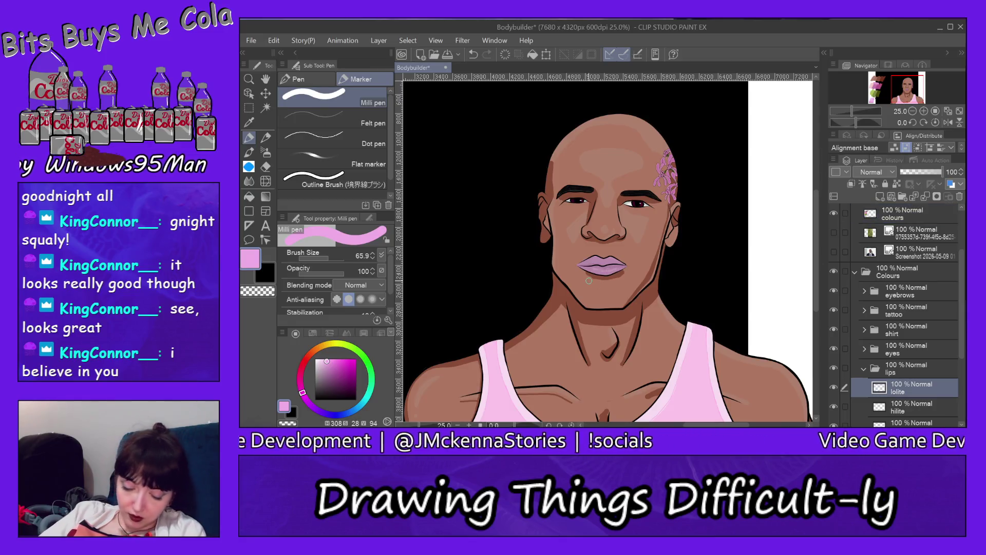
Step: Zoom in on the lips and fill the lips base layer with bright pink
{"action": "left_click", "coordinate": [579, 315], "text": "ctrl+shift"}
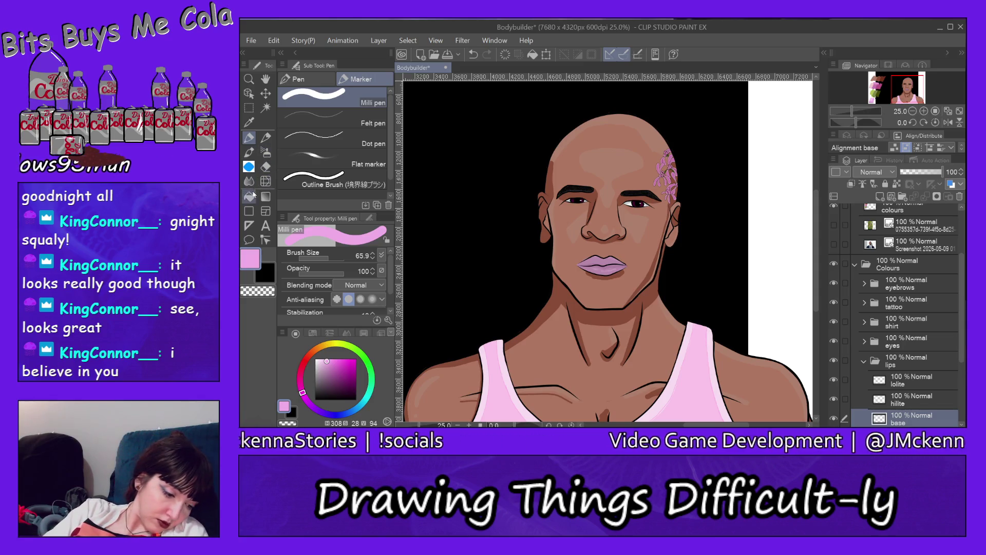
{"action": "left_click", "coordinate": [253, 80]}
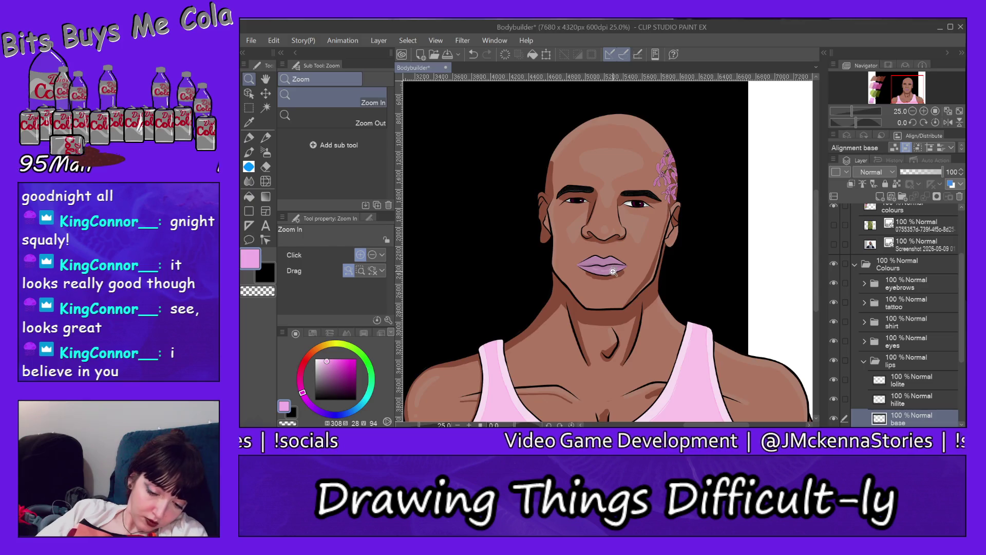
{"action": "left_click", "coordinate": [612, 270]}
{"action": "left_click", "coordinate": [611, 270]}
{"action": "key", "text": "g"}
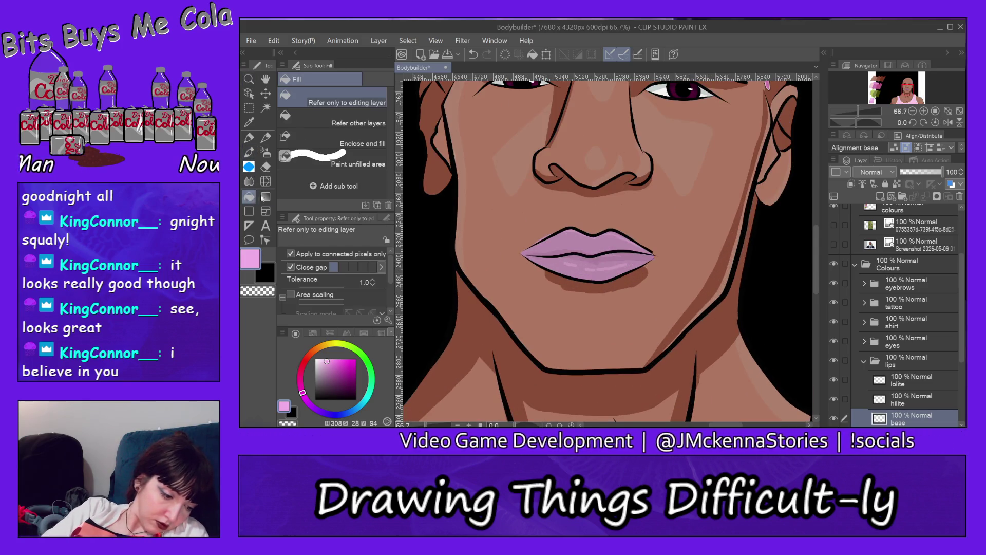
{"action": "left_click", "coordinate": [606, 241]}
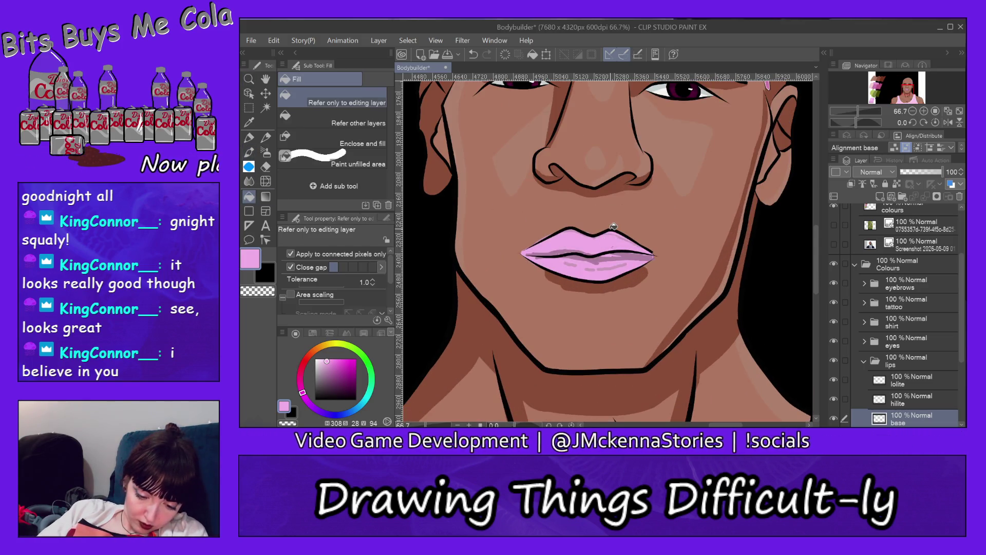
Step: Sample the new pink swatch and fill the darker lip band on the lolite layer
{"action": "left_click", "coordinate": [872, 99]}
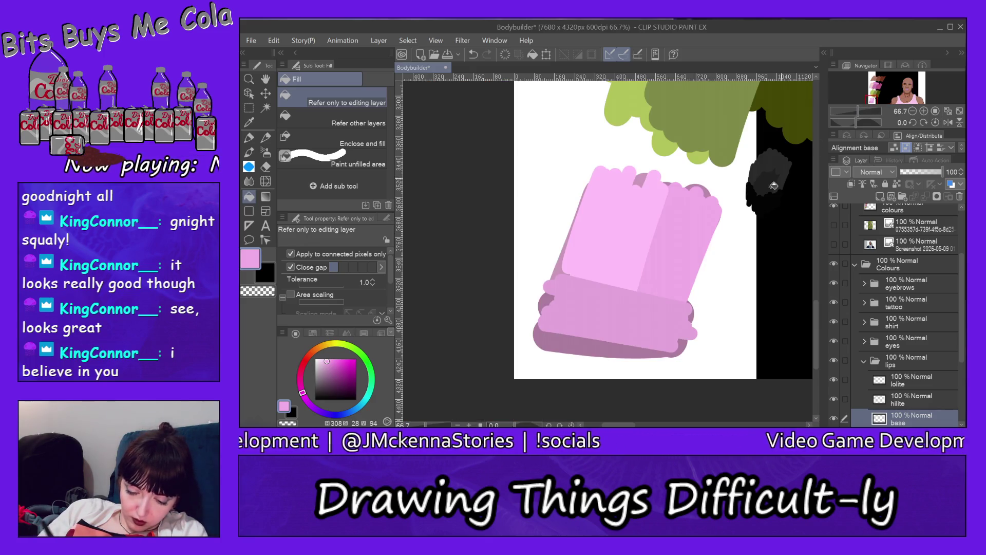
{"action": "left_click", "coordinate": [636, 258], "text": "alt"}
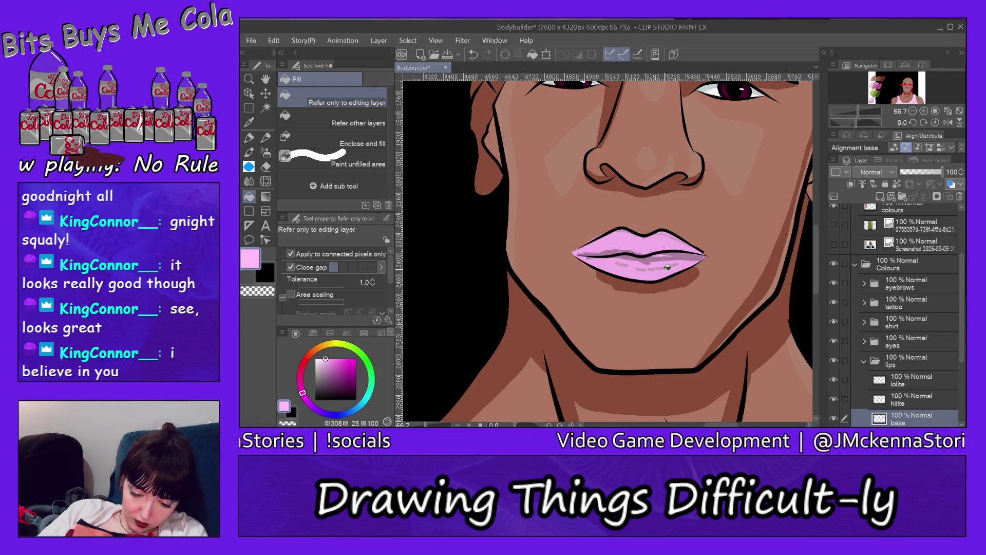
{"action": "left_click", "coordinate": [664, 267], "text": "ctrl+shift"}
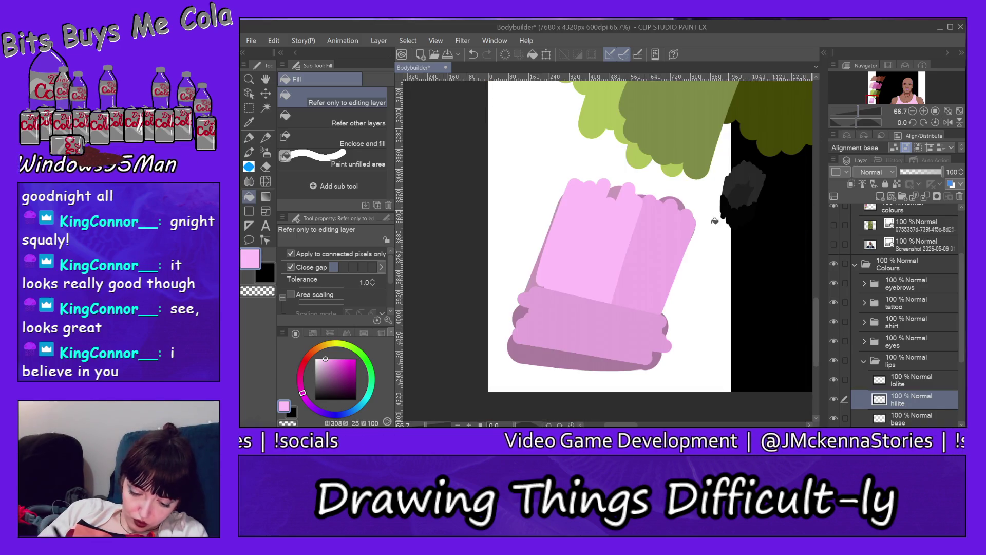
{"action": "left_click", "coordinate": [645, 294], "text": "alt"}
{"action": "left_click", "coordinate": [910, 92]}
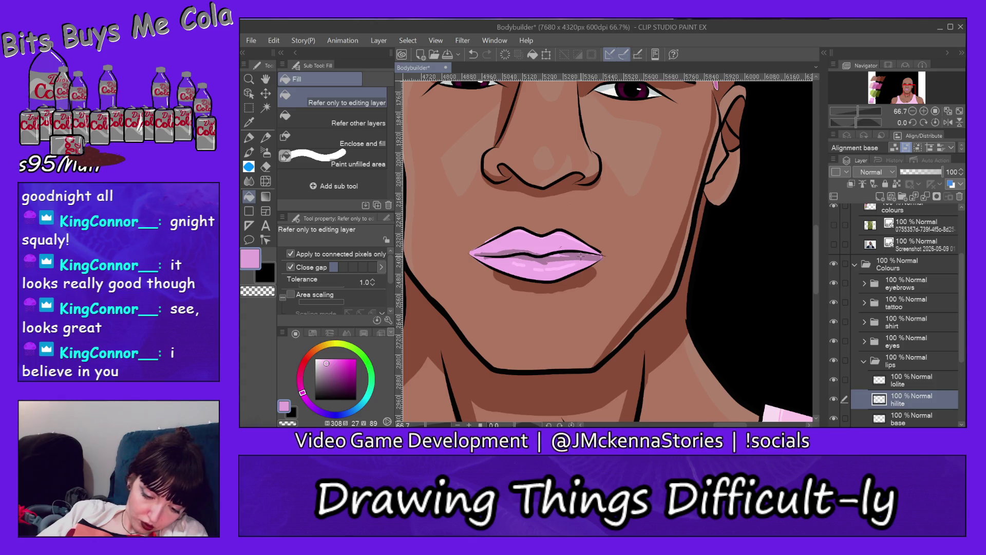
{"action": "key", "text": "alt+bracketright"}
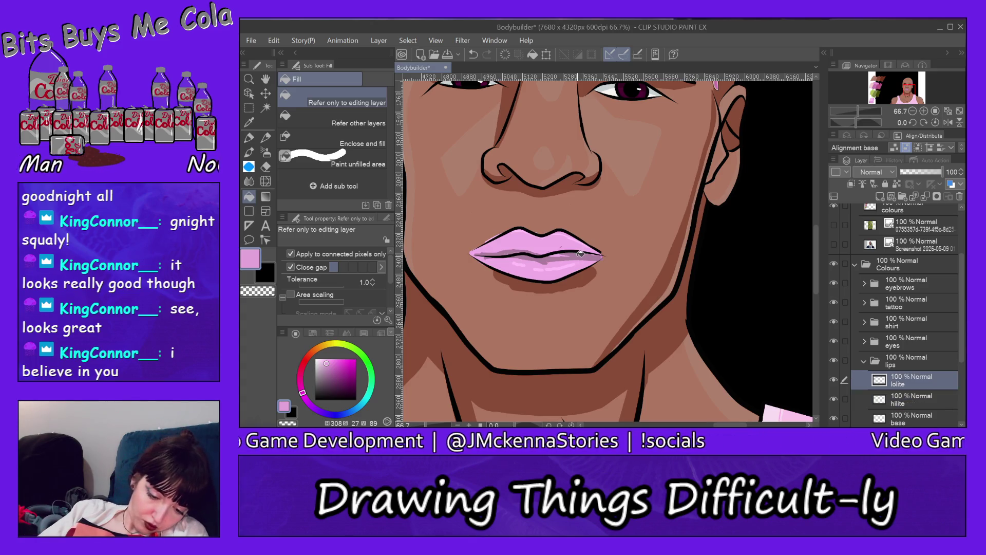
{"action": "left_click", "coordinate": [581, 254]}
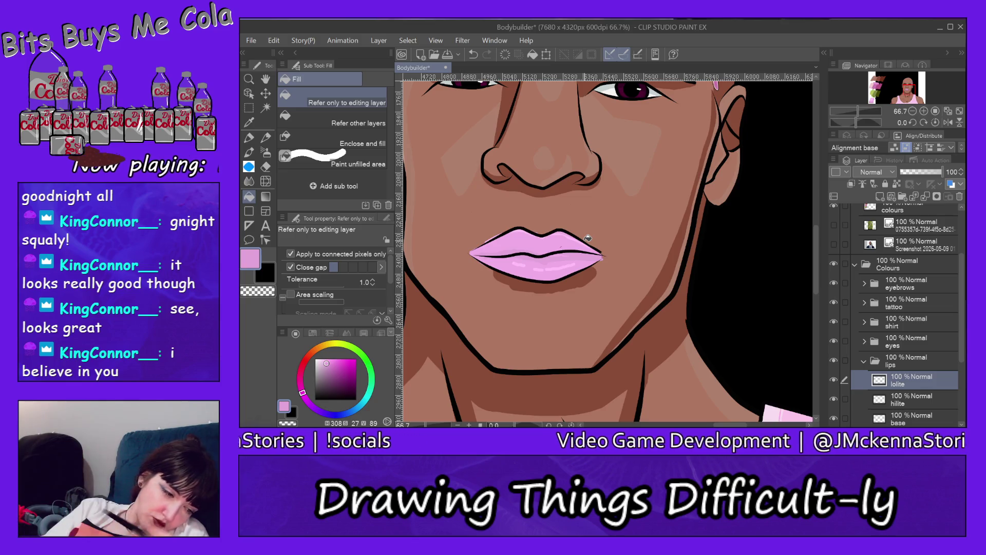
{"action": "left_click", "coordinate": [248, 78]}
{"action": "left_click", "coordinate": [353, 118]}
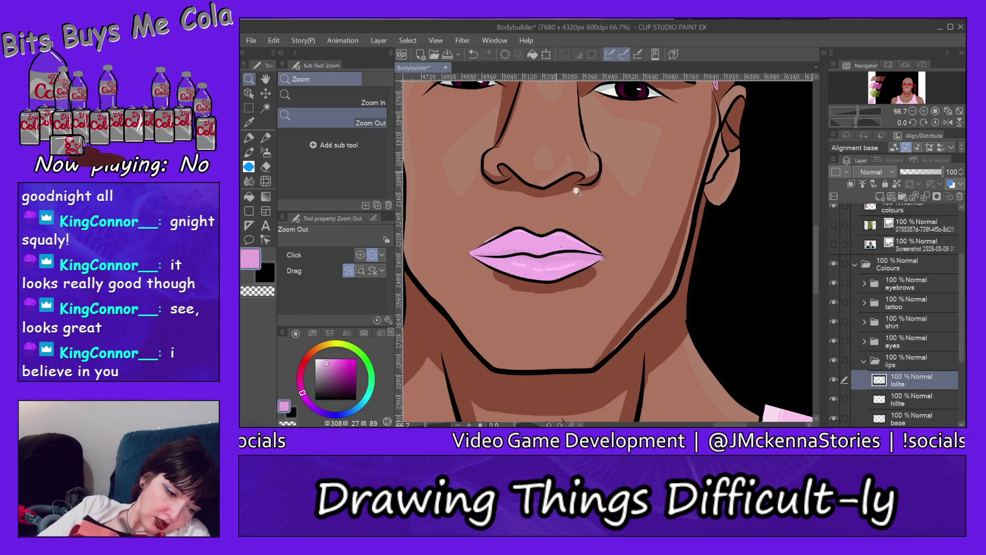
Step: Zoom in on the pink swatch, select the colours layer and sample its lighter pink
{"action": "scroll", "coordinate": [653, 272], "scroll_direction": "up", "scroll_amount": 2}
{"action": "scroll", "coordinate": [659, 275], "scroll_direction": "down", "scroll_amount": 3}
{"action": "scroll", "coordinate": [668, 280], "scroll_direction": "down", "scroll_amount": 3}
{"action": "scroll", "coordinate": [678, 280], "scroll_direction": "down", "scroll_amount": 3}
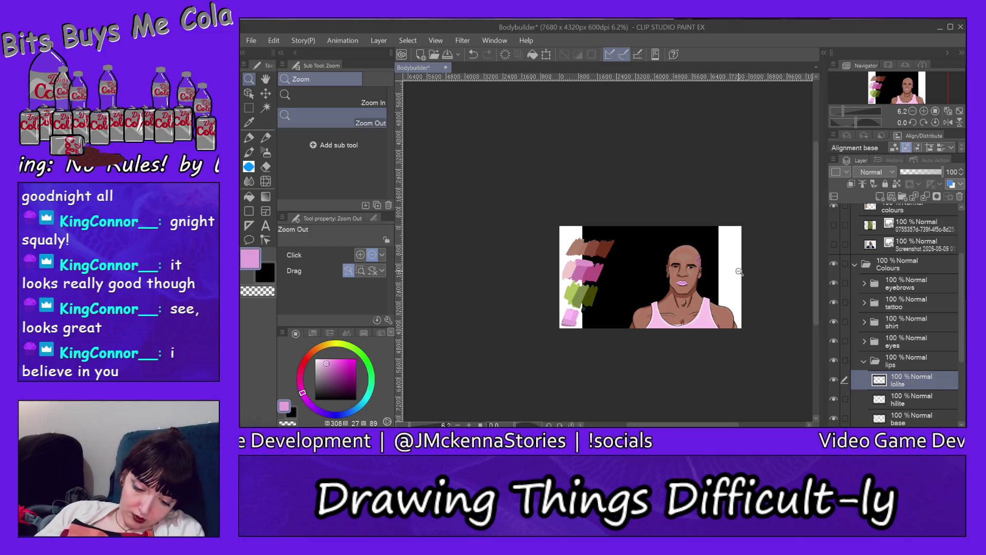
{"action": "left_click_drag", "start_coordinate": [819, 243], "coordinate": [815, 267]}
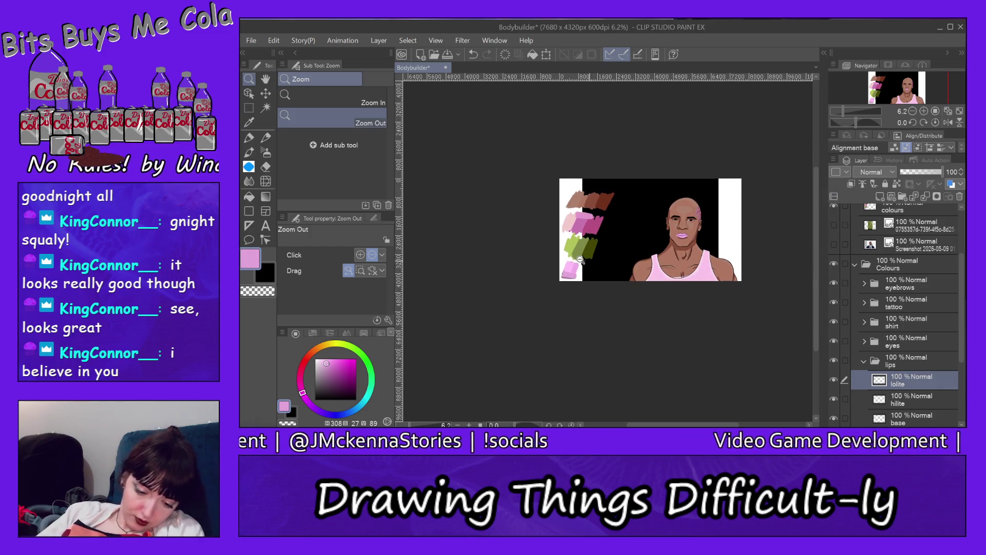
{"action": "left_click", "coordinate": [360, 100]}
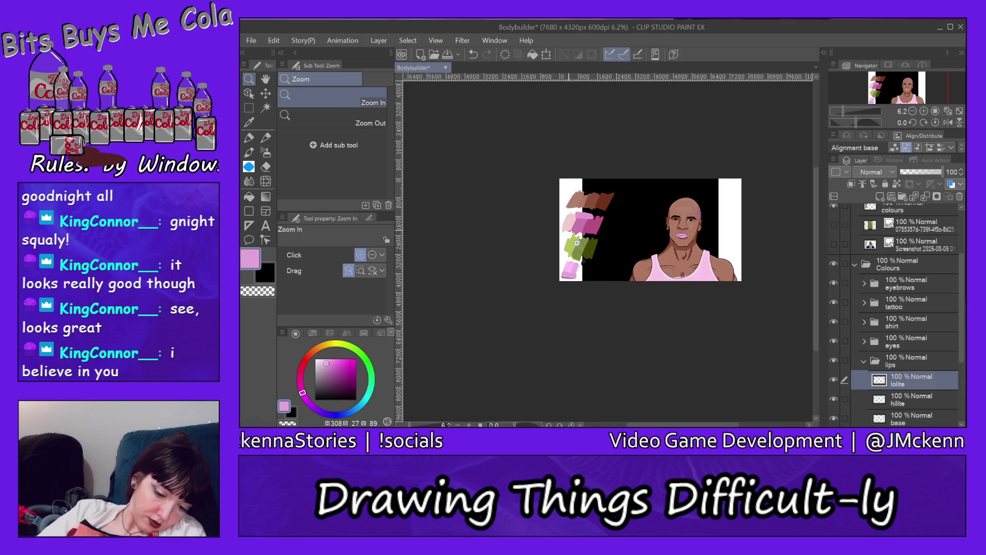
{"action": "left_click", "coordinate": [572, 268]}
{"action": "left_click", "coordinate": [572, 268]}
{"action": "left_click", "coordinate": [567, 254]}
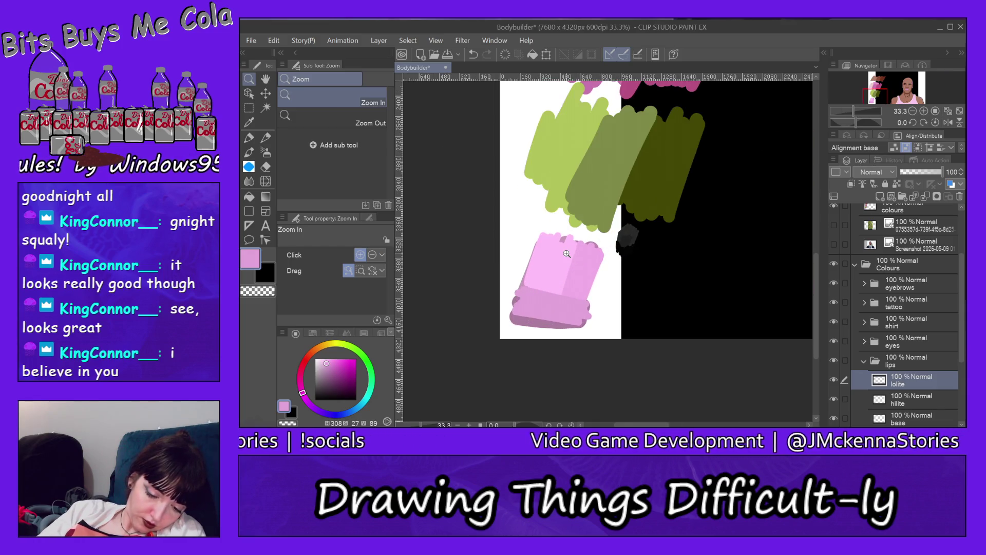
{"action": "left_click", "coordinate": [586, 271], "text": "ctrl+shift"}
{"action": "left_click", "coordinate": [583, 276]}
{"action": "left_click", "coordinate": [583, 275]}
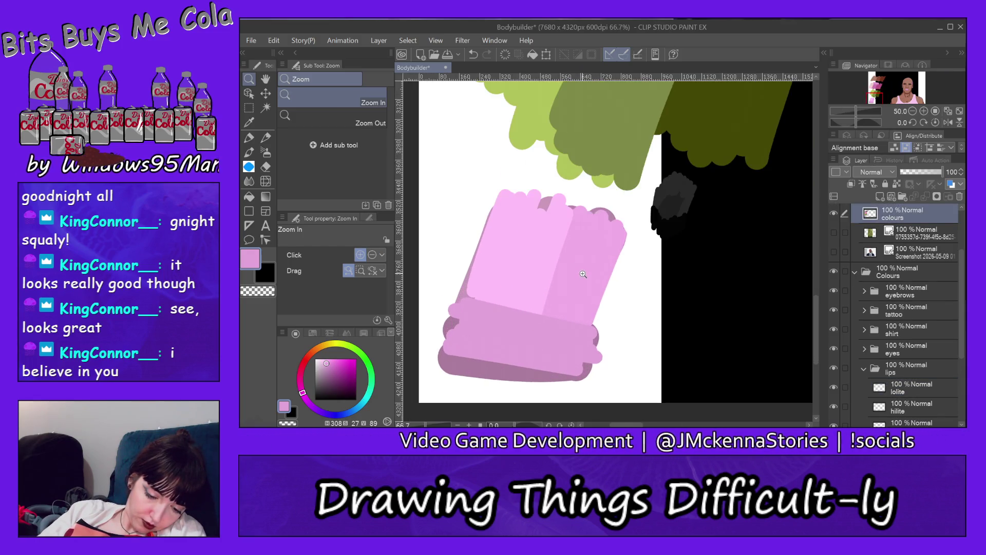
{"action": "key", "text": "p"}
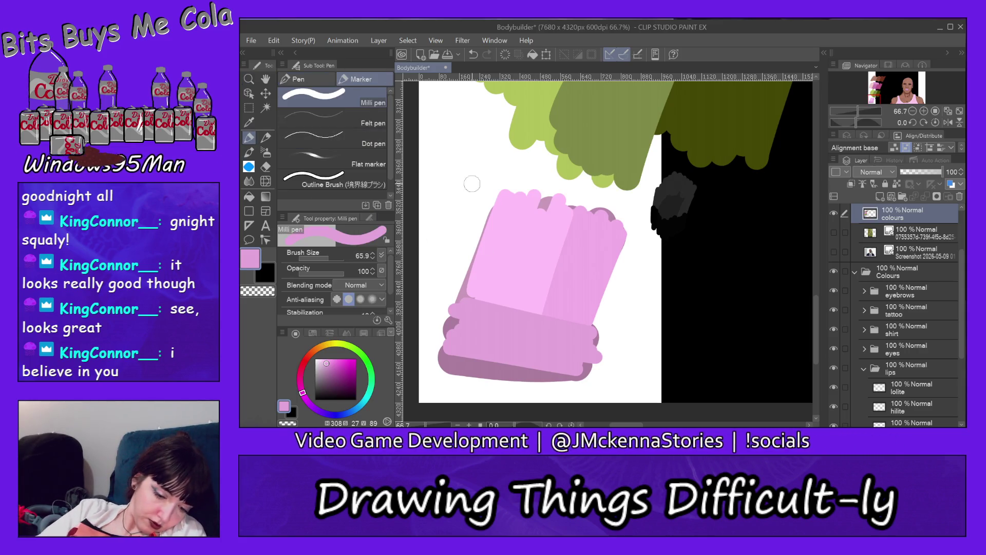
{"action": "left_click", "coordinate": [538, 252], "text": "alt"}
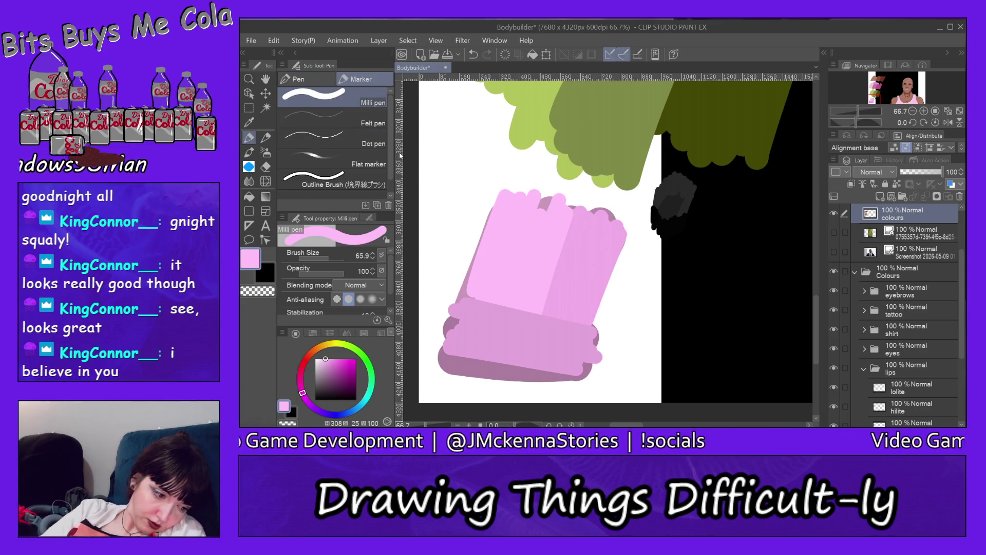
Step: Paint paler and deeper pink strokes over the swatch's right, upper-left and bottom areas
{"action": "mouse_move", "coordinate": [555, 275]}
{"action": "left_mouse_down"}
{"action": "mouse_move", "coordinate": [607, 252]}
{"action": "mouse_move", "coordinate": [619, 226]}
{"action": "left_mouse_up"}
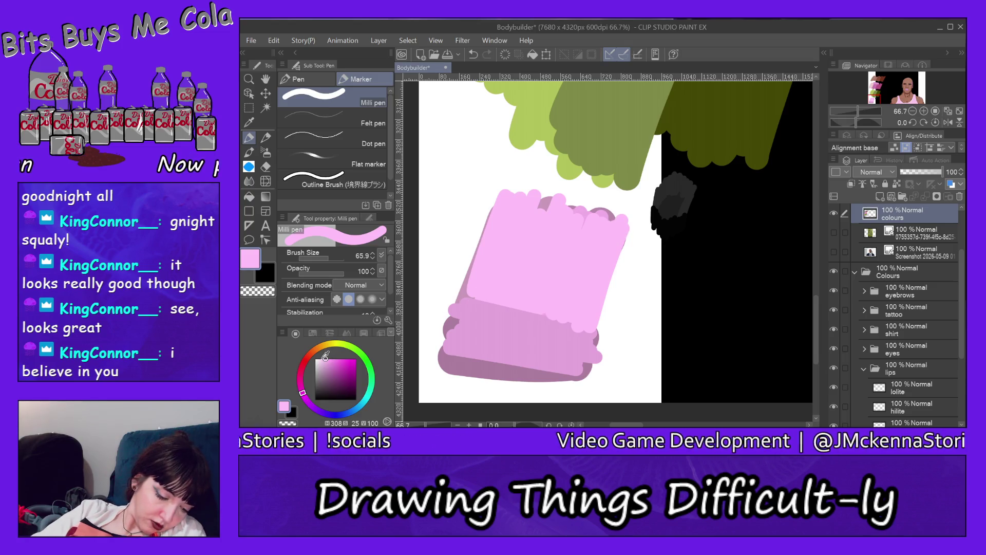
{"action": "left_click", "coordinate": [323, 356]}
{"action": "left_click_drag", "start_coordinate": [502, 193], "coordinate": [540, 280]}
{"action": "left_click", "coordinate": [326, 358]}
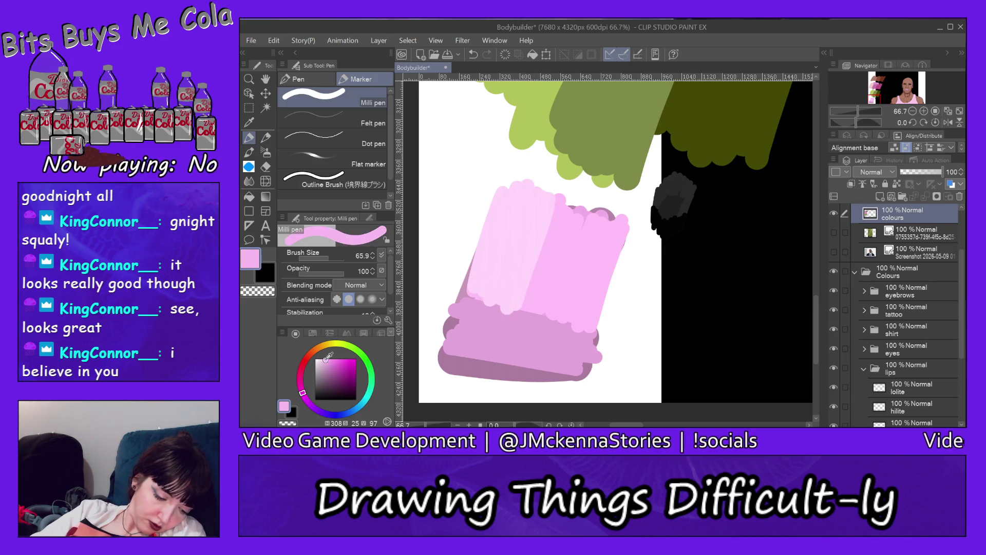
{"action": "mouse_move", "coordinate": [457, 300]}
{"action": "left_mouse_down"}
{"action": "mouse_move", "coordinate": [537, 316]}
{"action": "mouse_move", "coordinate": [519, 344]}
{"action": "mouse_move", "coordinate": [449, 373]}
{"action": "left_mouse_up"}
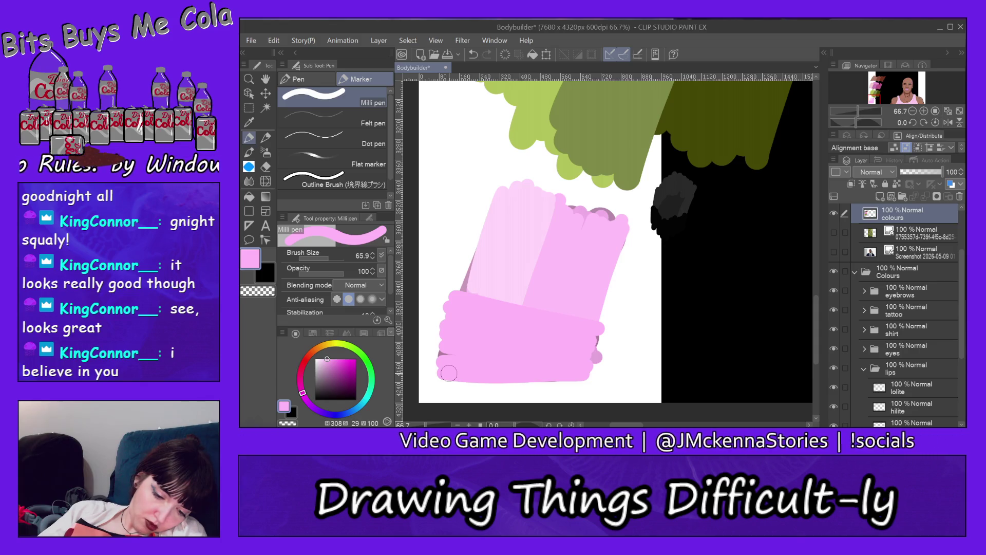
{"action": "left_click", "coordinate": [325, 358]}
{"action": "left_click", "coordinate": [325, 357]}
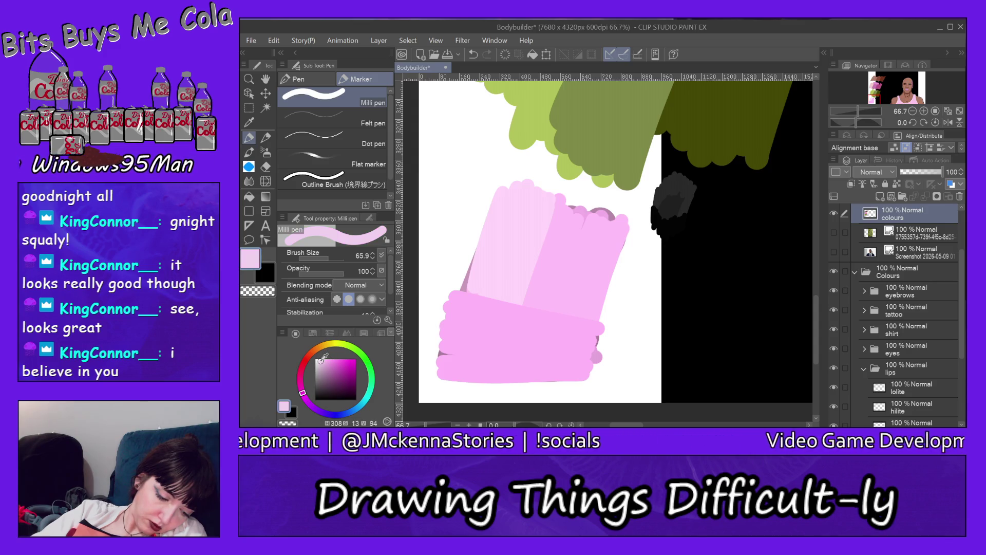
{"action": "left_click", "coordinate": [322, 359]}
Step: Add light and paler pink strokes along the swatch's right edge, middle and lower edge
{"action": "mouse_move", "coordinate": [617, 223]}
{"action": "left_mouse_down"}
{"action": "mouse_move", "coordinate": [612, 247]}
{"action": "mouse_move", "coordinate": [574, 210]}
{"action": "mouse_move", "coordinate": [516, 314]}
{"action": "left_mouse_up"}
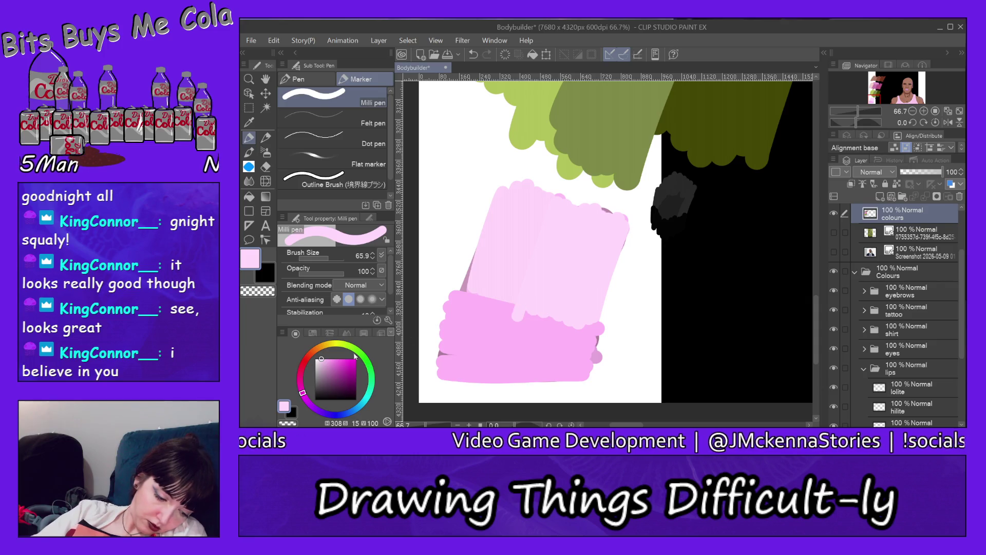
{"action": "left_click", "coordinate": [319, 358]}
{"action": "mouse_move", "coordinate": [555, 201]}
{"action": "left_mouse_down"}
{"action": "mouse_move", "coordinate": [525, 213]}
{"action": "mouse_move", "coordinate": [461, 276]}
{"action": "left_mouse_up"}
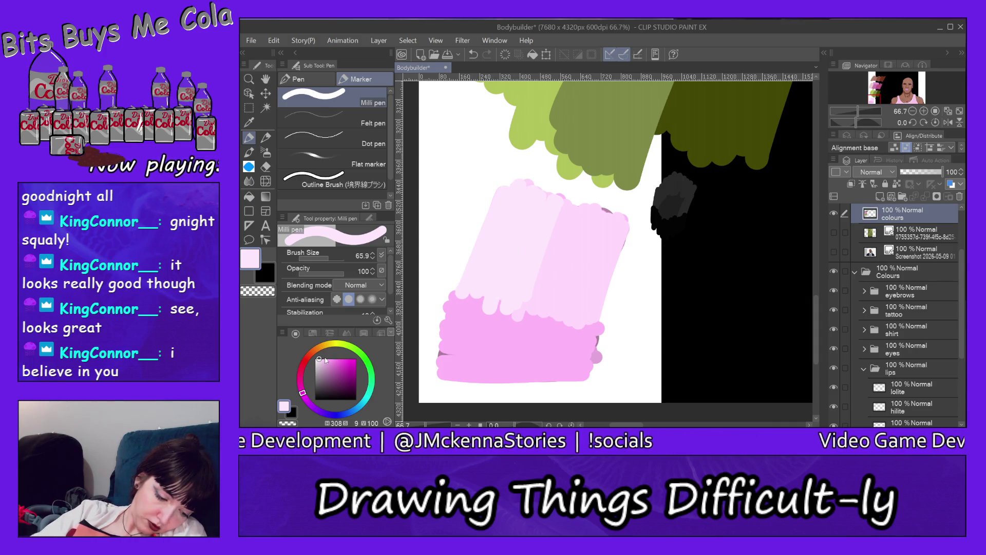
{"action": "left_click", "coordinate": [325, 359]}
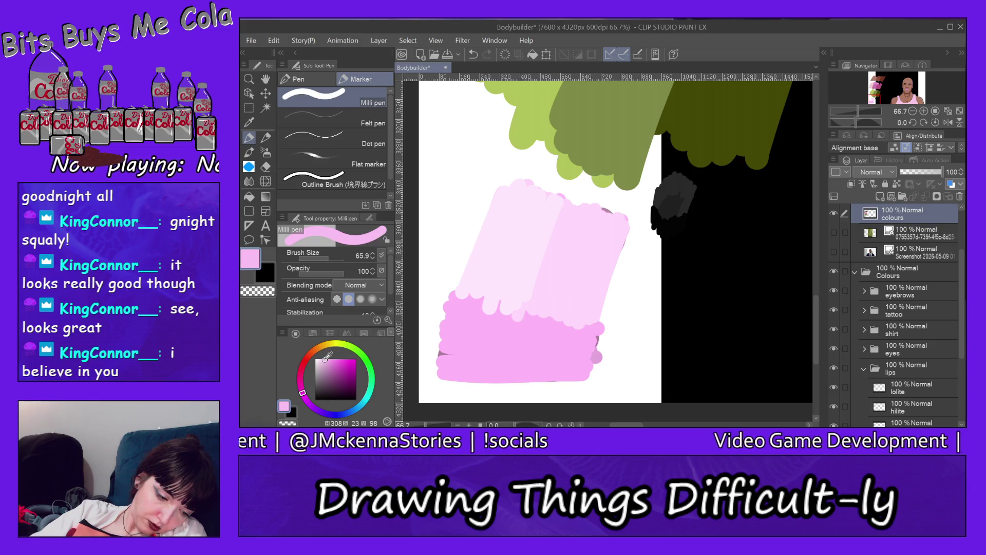
{"action": "left_click", "coordinate": [319, 358]}
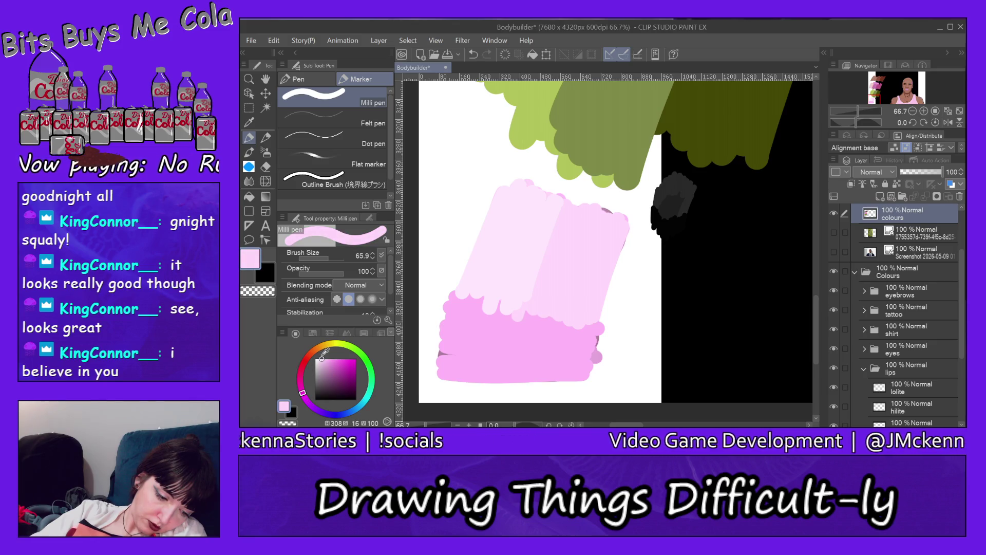
{"action": "mouse_move", "coordinate": [554, 321]}
{"action": "left_mouse_down"}
{"action": "mouse_move", "coordinate": [457, 313]}
{"action": "mouse_move", "coordinate": [596, 324]}
{"action": "mouse_move", "coordinate": [452, 321]}
{"action": "mouse_move", "coordinate": [560, 350]}
{"action": "mouse_move", "coordinate": [503, 343]}
{"action": "mouse_move", "coordinate": [558, 360]}
{"action": "mouse_move", "coordinate": [442, 368]}
{"action": "mouse_move", "coordinate": [580, 370]}
{"action": "left_mouse_up"}
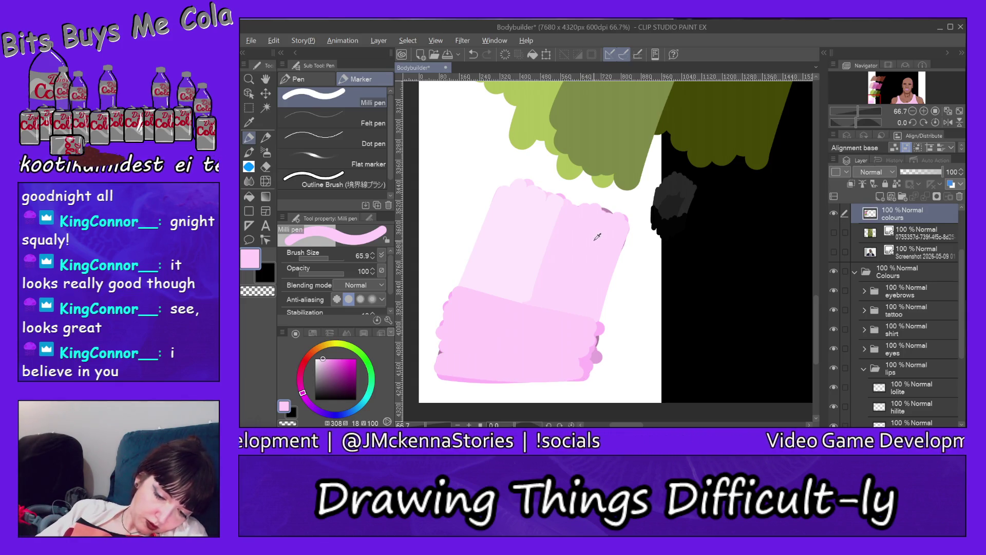
{"action": "left_click", "coordinate": [908, 90]}
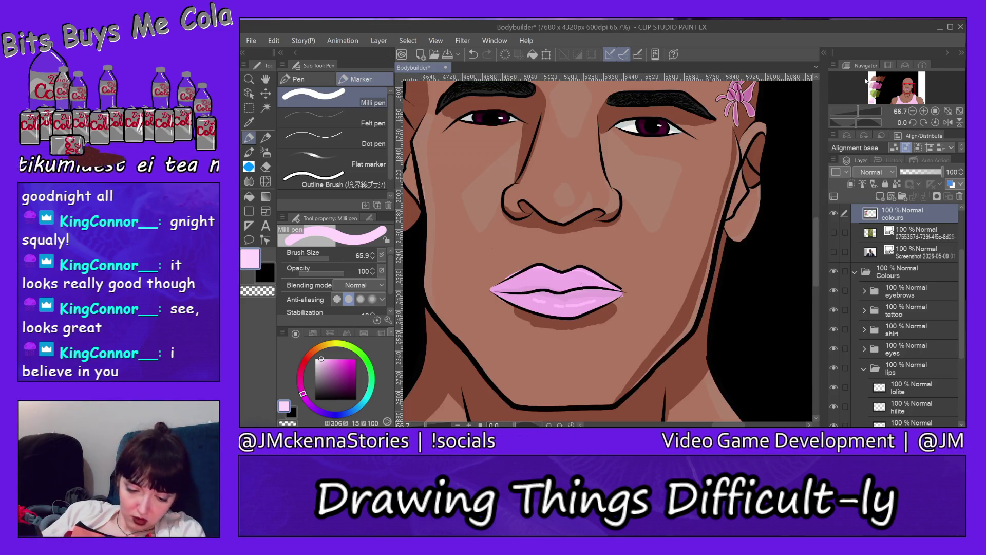
Step: Fill the lips base layer with pale pink and pick up that colour
{"action": "left_click", "coordinate": [570, 280], "text": "ctrl+shift"}
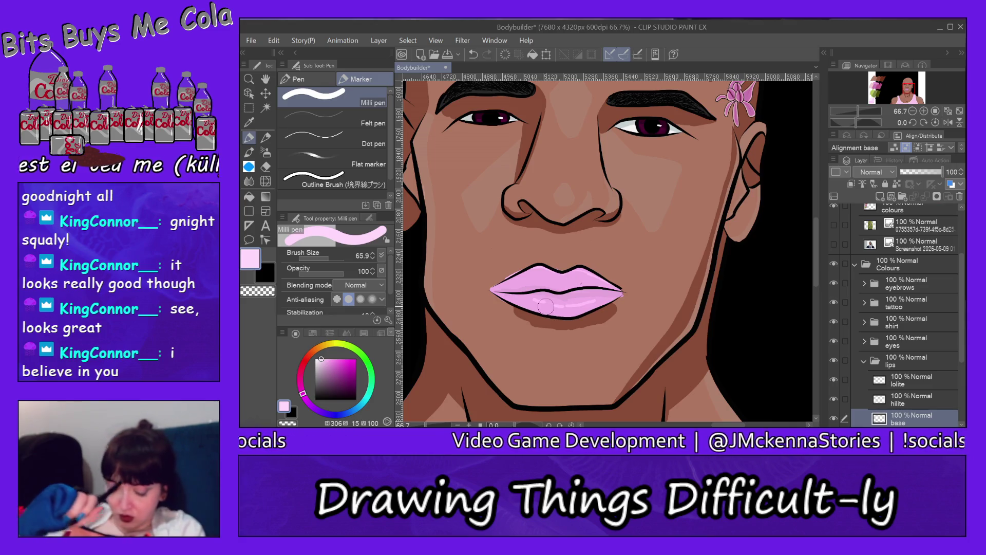
{"action": "left_click", "coordinate": [250, 196]}
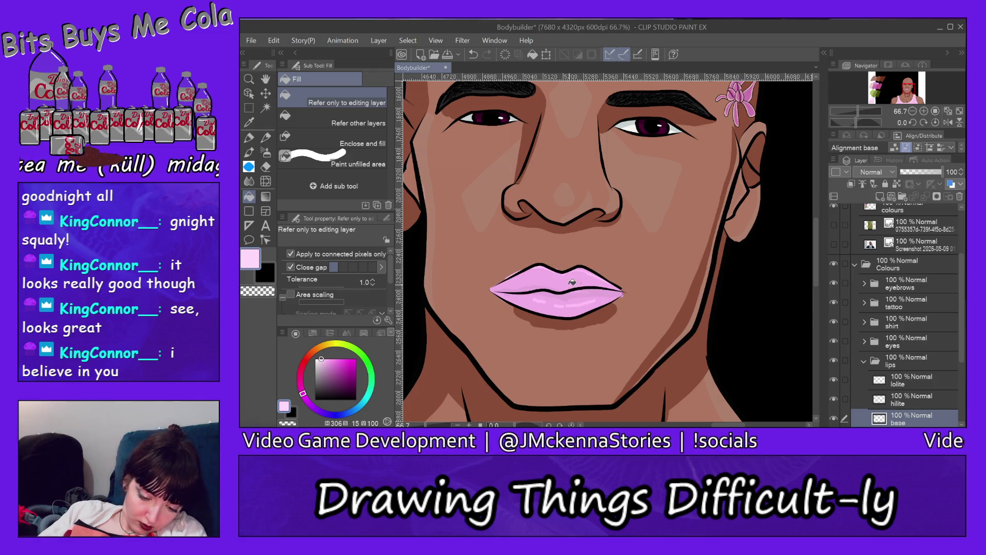
{"action": "left_click", "coordinate": [572, 282]}
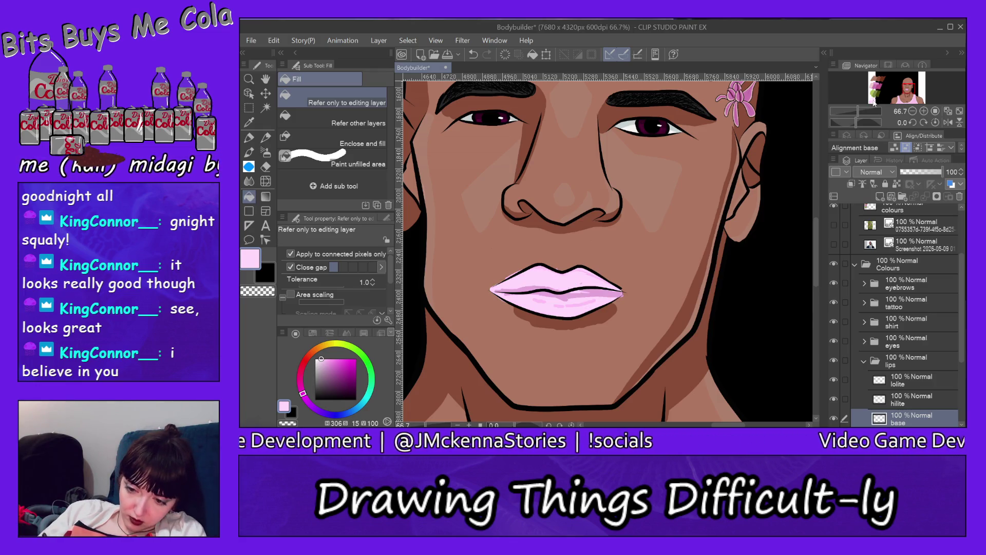
{"action": "left_click", "coordinate": [597, 218], "text": "alt"}
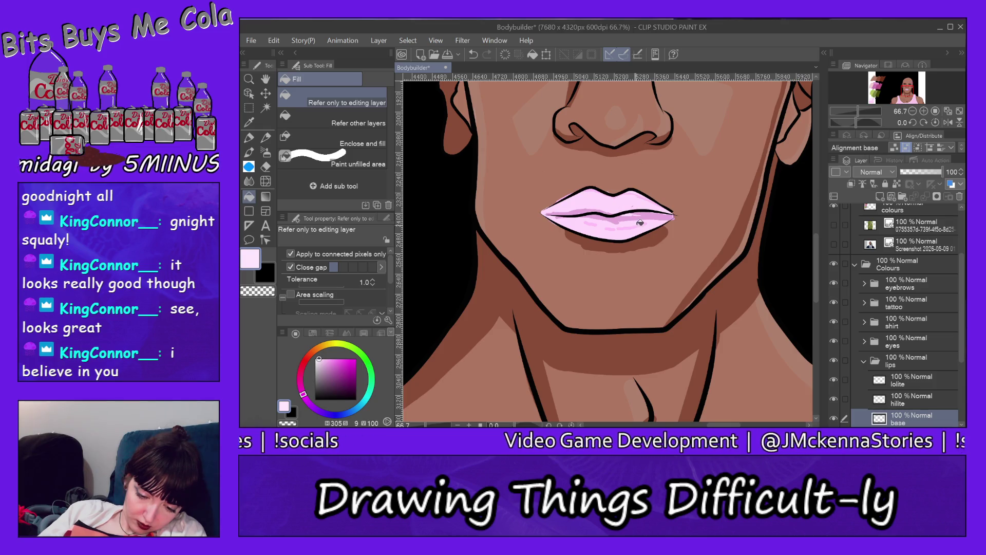
Step: Sample a swatch pink and fill the lower-lip shading on the lolite layer
{"action": "key", "text": "alt+bracketright"}
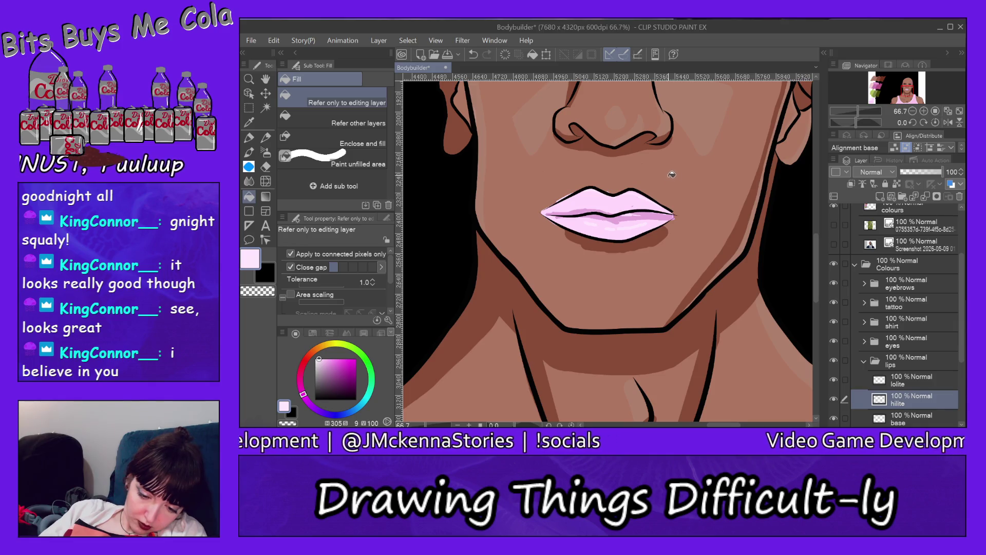
{"action": "left_click", "coordinate": [874, 103]}
{"action": "left_click", "coordinate": [605, 270], "text": "alt"}
{"action": "left_click", "coordinate": [910, 95]}
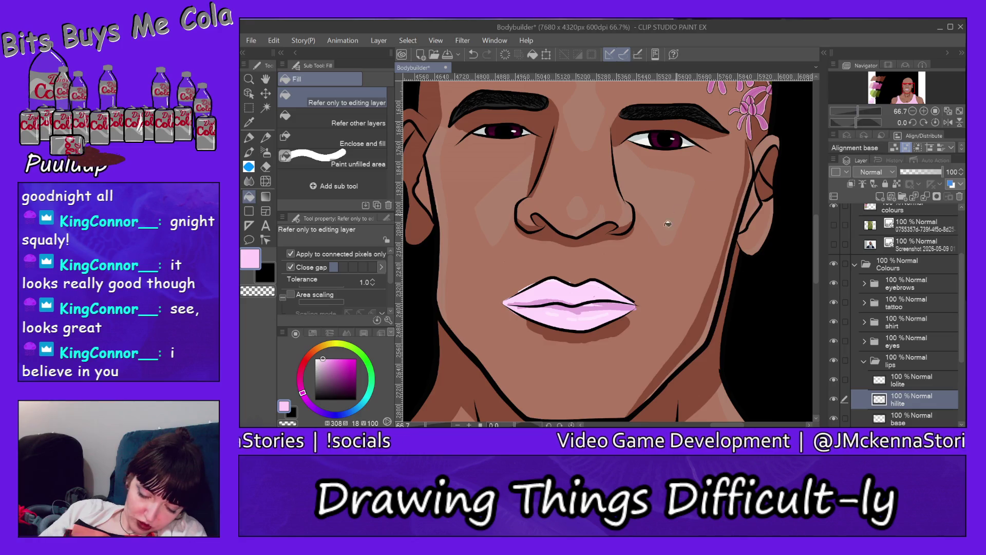
{"action": "key", "text": "alt+bracketright"}
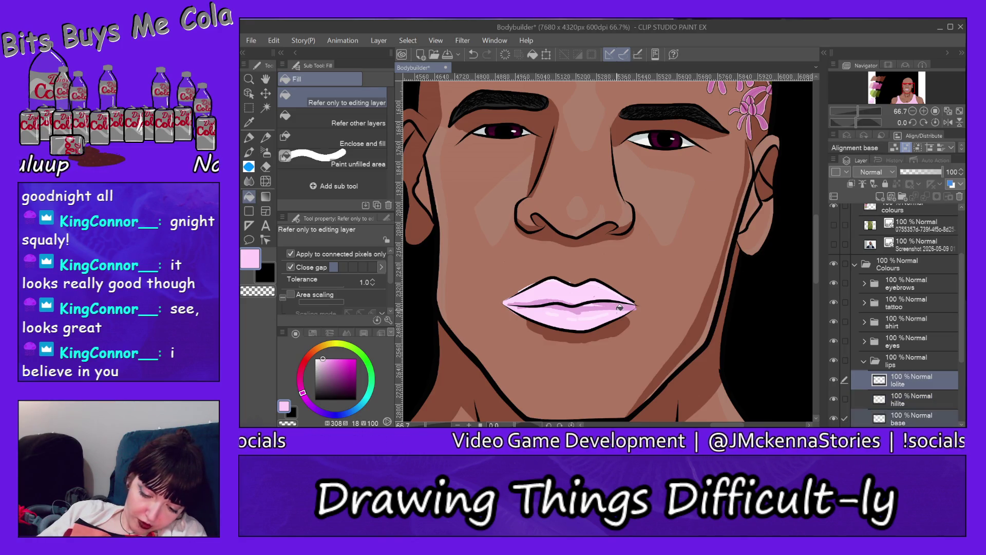
{"action": "left_click", "coordinate": [618, 304]}
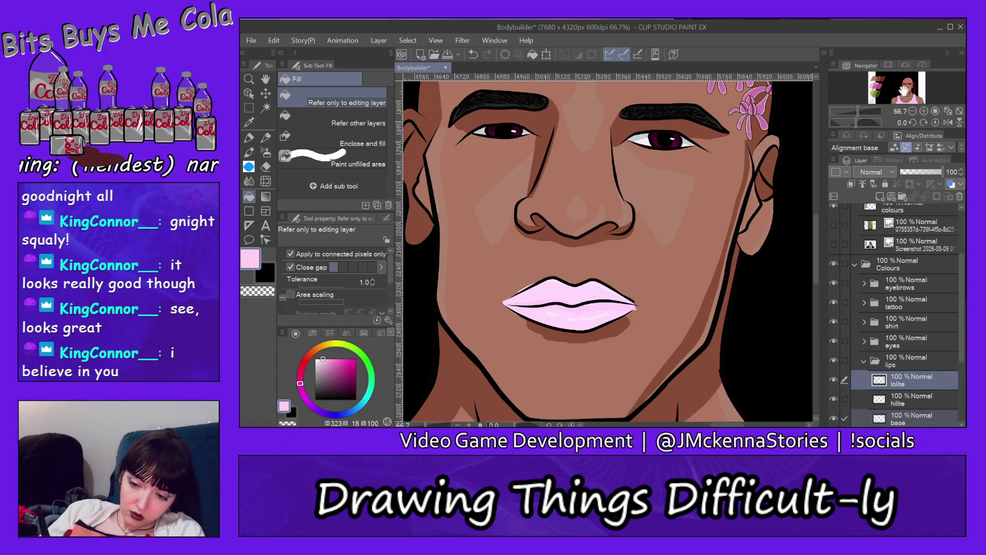
{"action": "left_click_drag", "start_coordinate": [885, 99], "coordinate": [871, 99]}
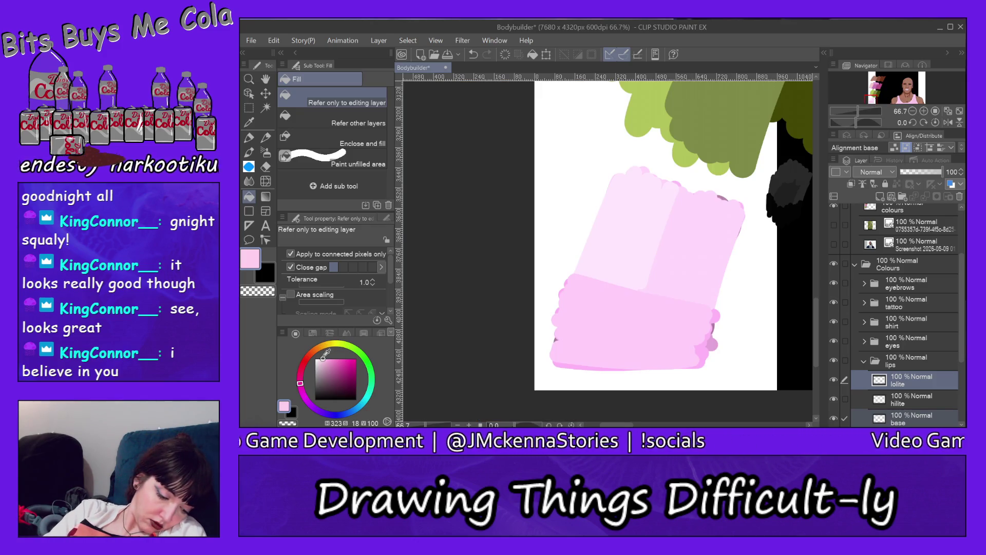
Step: On the colours layer, paint darker pink over the swatch's right panel and widen the lower band
{"action": "left_click", "coordinate": [249, 137]}
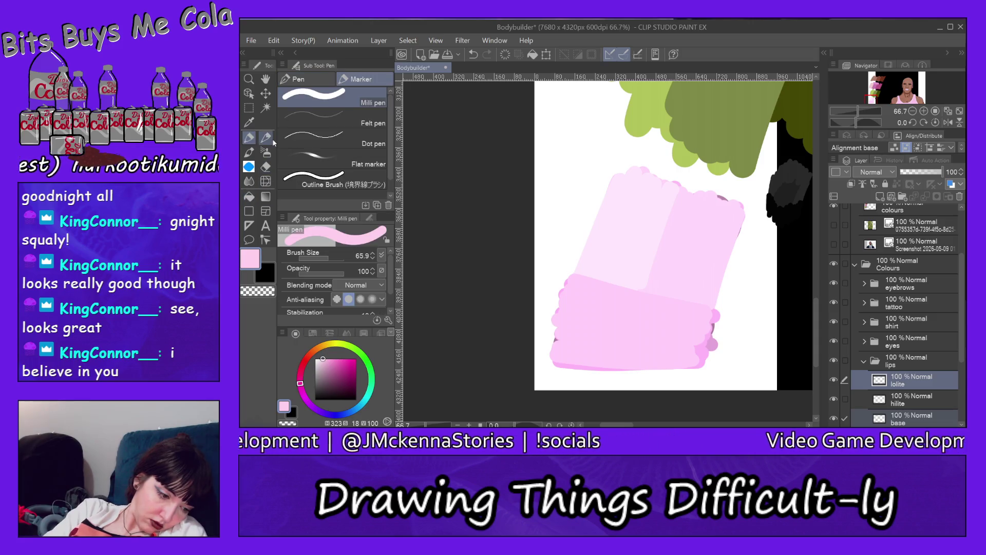
{"action": "left_click", "coordinate": [668, 280], "text": "ctrl+shift"}
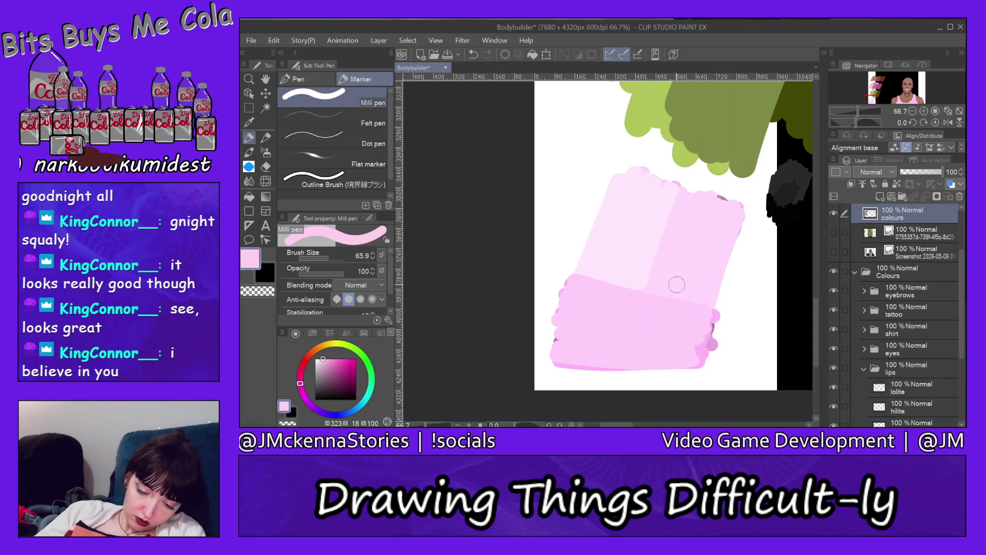
{"action": "mouse_move", "coordinate": [676, 284]}
{"action": "left_mouse_down"}
{"action": "mouse_move", "coordinate": [707, 222]}
{"action": "mouse_move", "coordinate": [714, 255]}
{"action": "left_mouse_up"}
{"action": "mouse_move", "coordinate": [711, 291]}
{"action": "left_mouse_down"}
{"action": "mouse_move", "coordinate": [727, 198]}
{"action": "mouse_move", "coordinate": [661, 254]}
{"action": "left_mouse_up"}
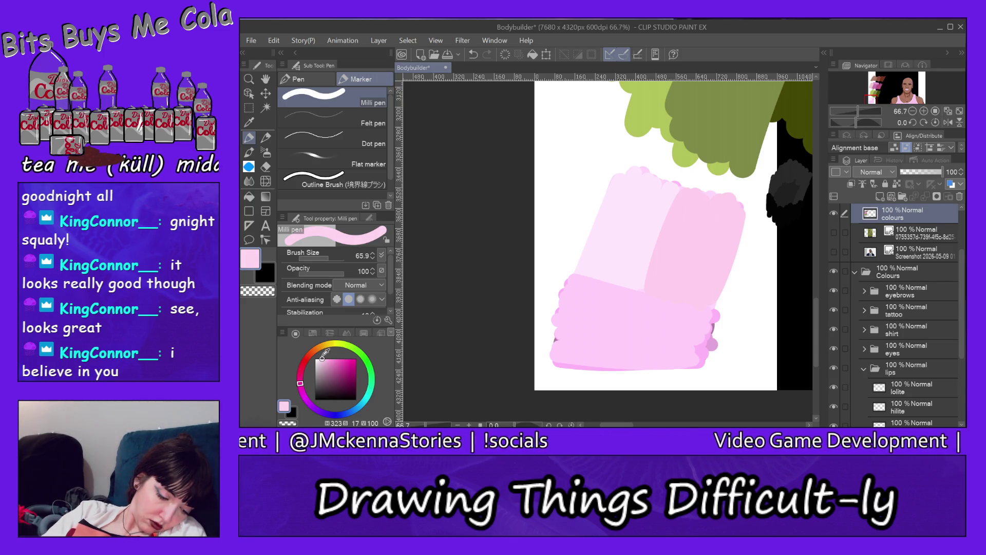
{"action": "left_click", "coordinate": [322, 358]}
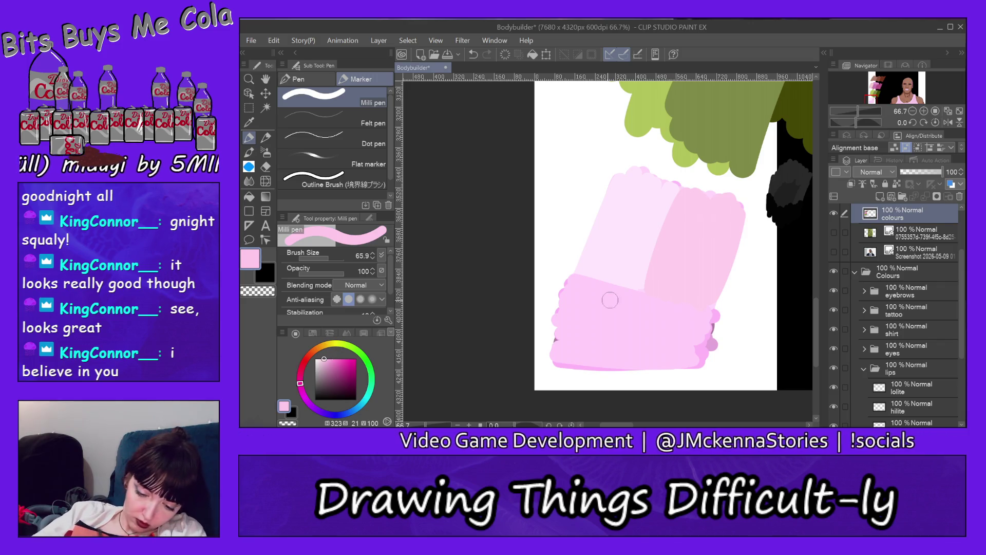
{"action": "mouse_move", "coordinate": [580, 286]}
{"action": "left_mouse_down"}
{"action": "mouse_move", "coordinate": [588, 294]}
{"action": "mouse_move", "coordinate": [567, 304]}
{"action": "mouse_move", "coordinate": [701, 344]}
{"action": "mouse_move", "coordinate": [663, 351]}
{"action": "left_mouse_up"}
{"action": "left_click_drag", "start_coordinate": [558, 355], "coordinate": [693, 359]}
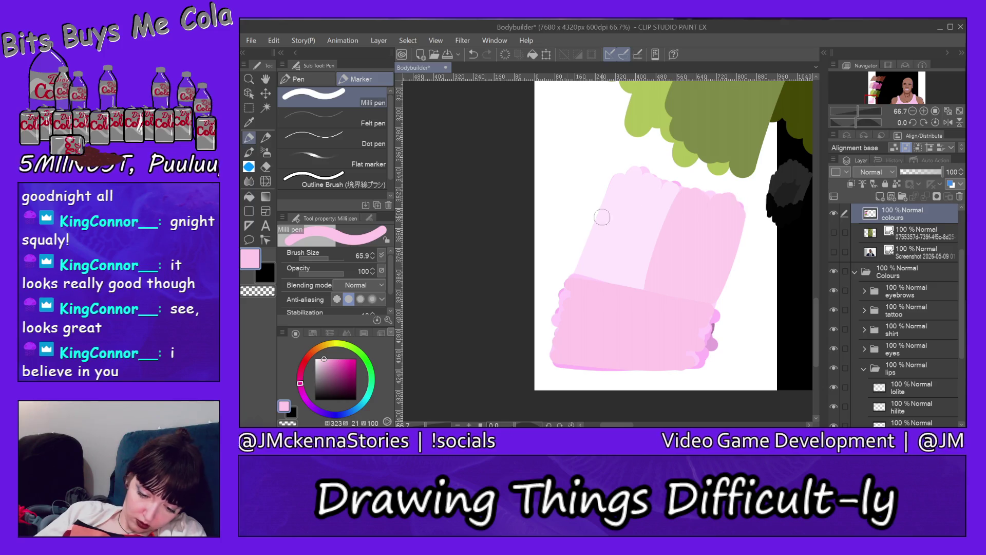
Step: Paint lighter pink down the swatch's left and upper-left band, then sample a swatch pink
{"action": "left_click", "coordinate": [321, 359]}
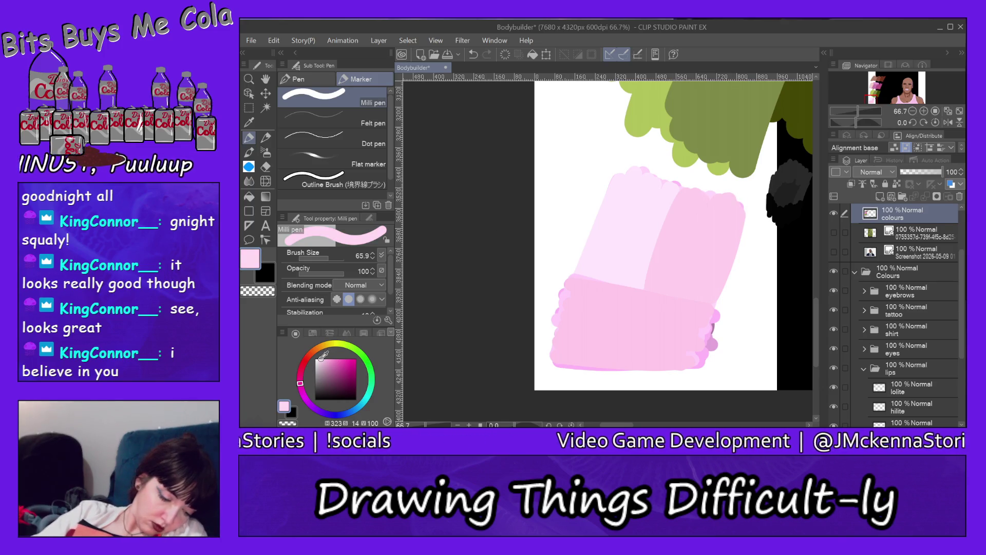
{"action": "left_click_drag", "start_coordinate": [638, 269], "coordinate": [643, 286]}
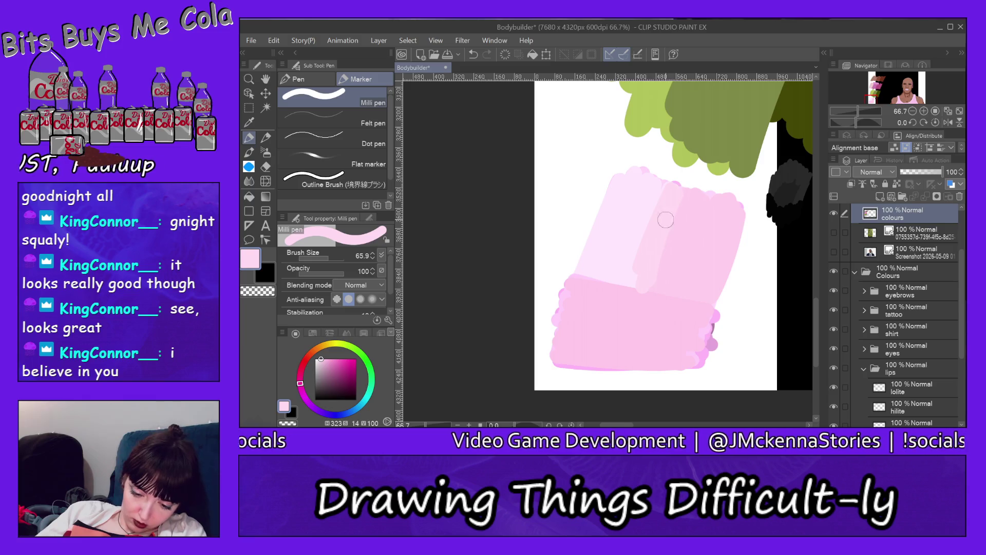
{"action": "mouse_move", "coordinate": [664, 199]}
{"action": "left_mouse_down"}
{"action": "mouse_move", "coordinate": [622, 295]}
{"action": "mouse_move", "coordinate": [639, 178]}
{"action": "left_mouse_up"}
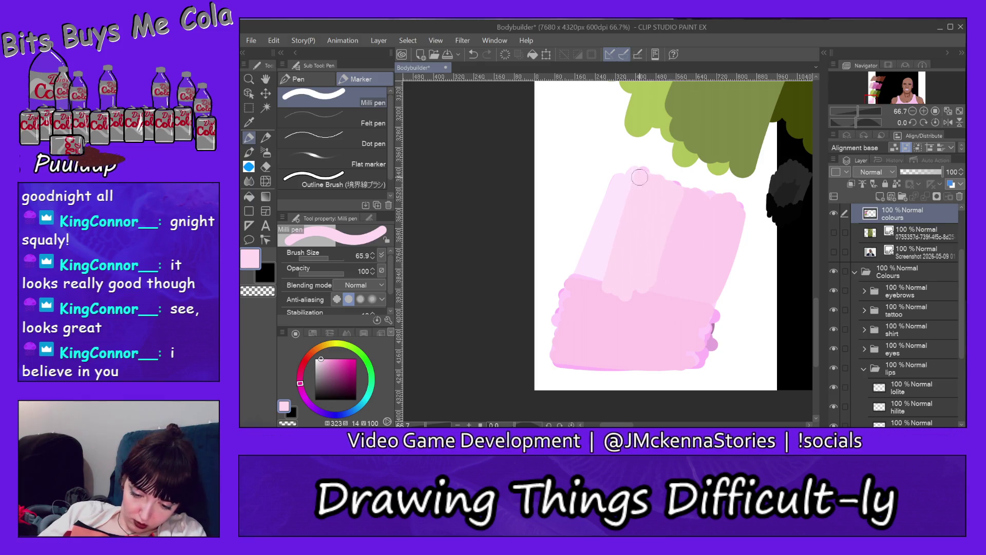
{"action": "left_click_drag", "start_coordinate": [606, 258], "coordinate": [617, 163]}
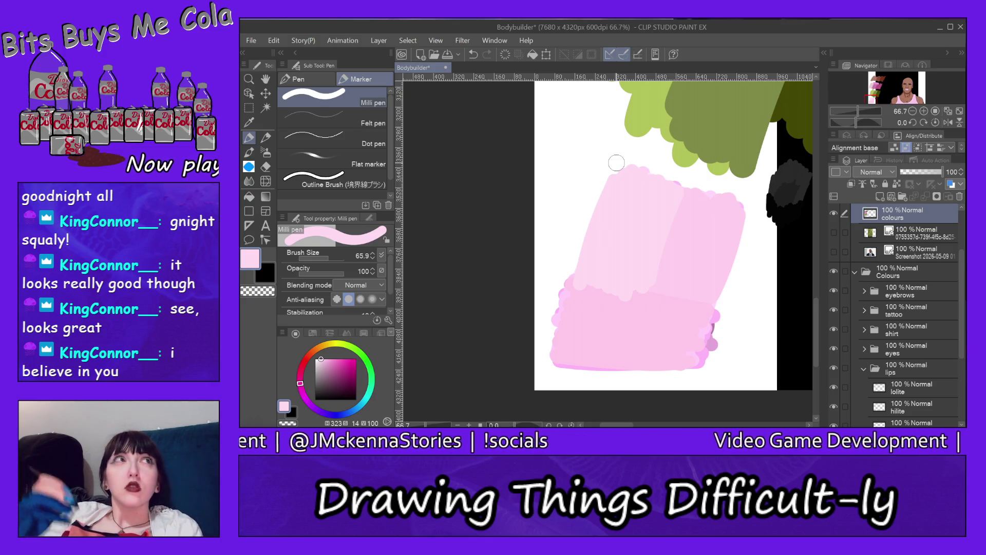
{"action": "left_click", "coordinate": [700, 233], "text": "alt"}
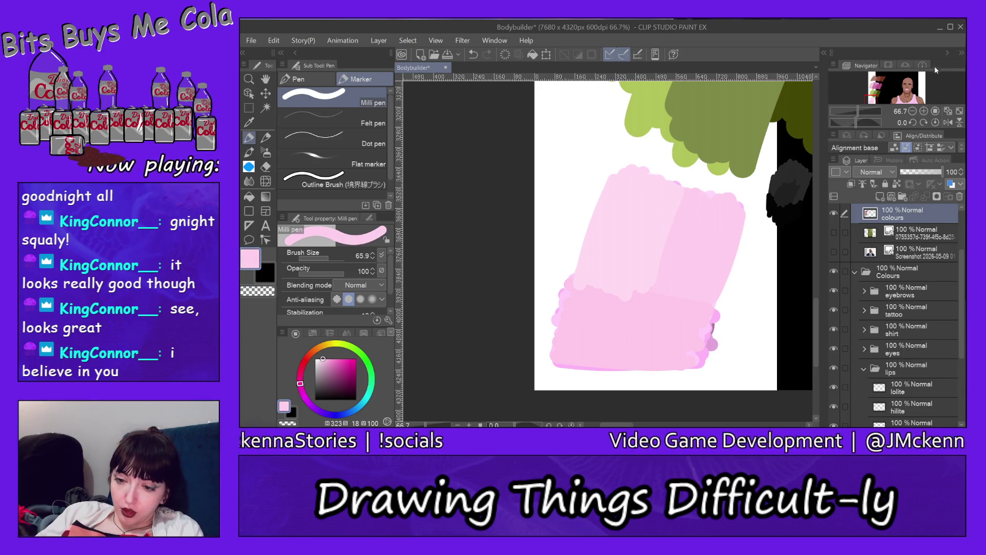
{"action": "left_click", "coordinate": [907, 91]}
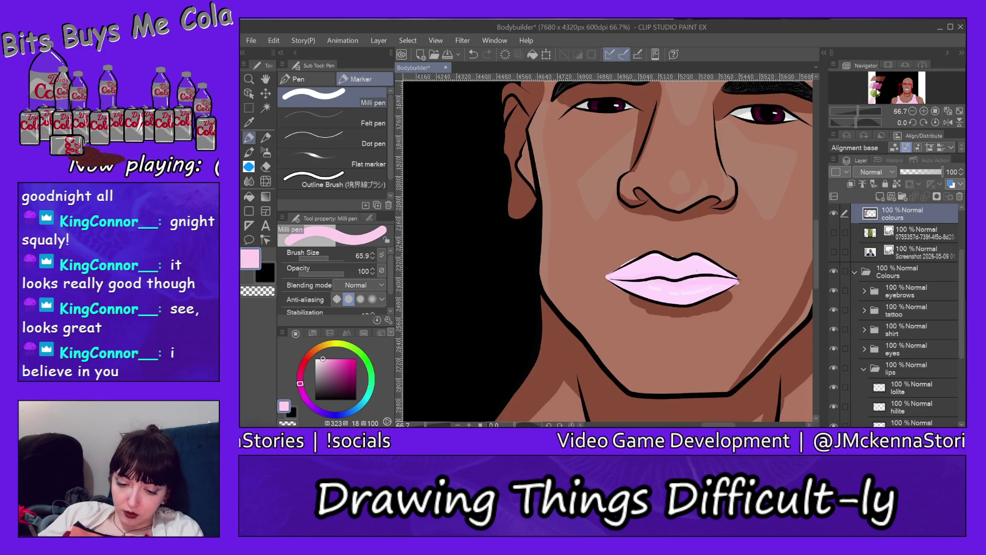
Step: Activate the lips base layer with the Fill tool, compare swatches with lips, then select the hilite layer
{"action": "left_click", "coordinate": [678, 270], "text": "ctrl+shift"}
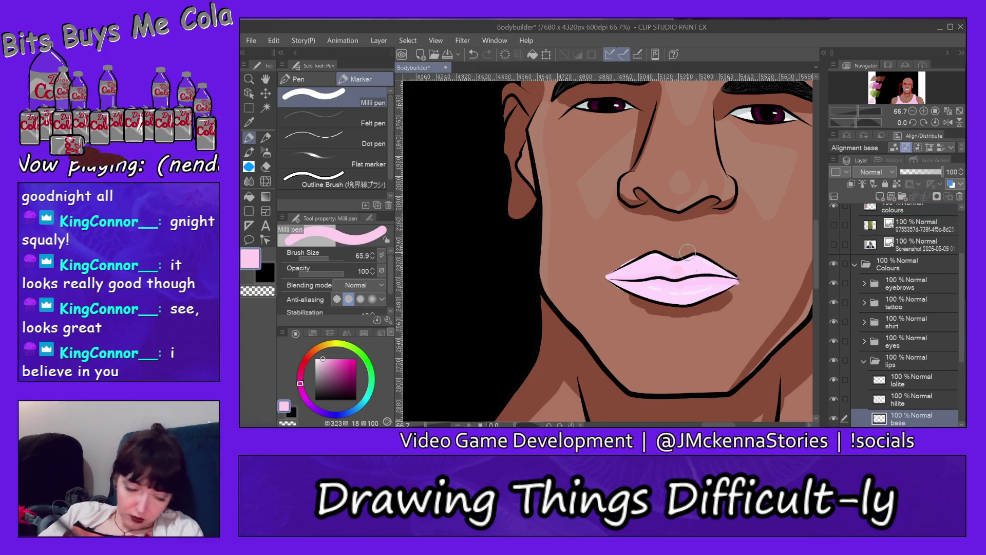
{"action": "left_click", "coordinate": [248, 197]}
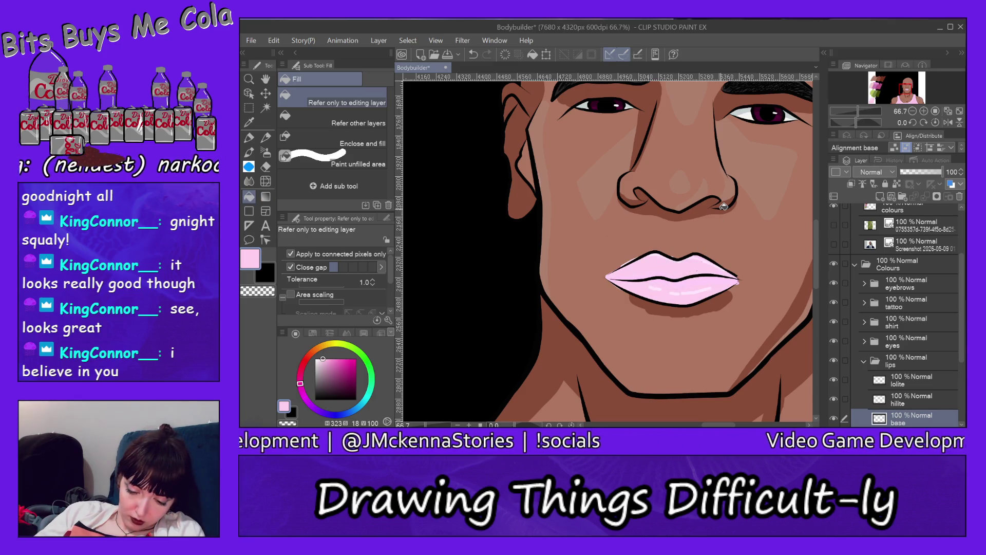
{"action": "left_click", "coordinate": [873, 98]}
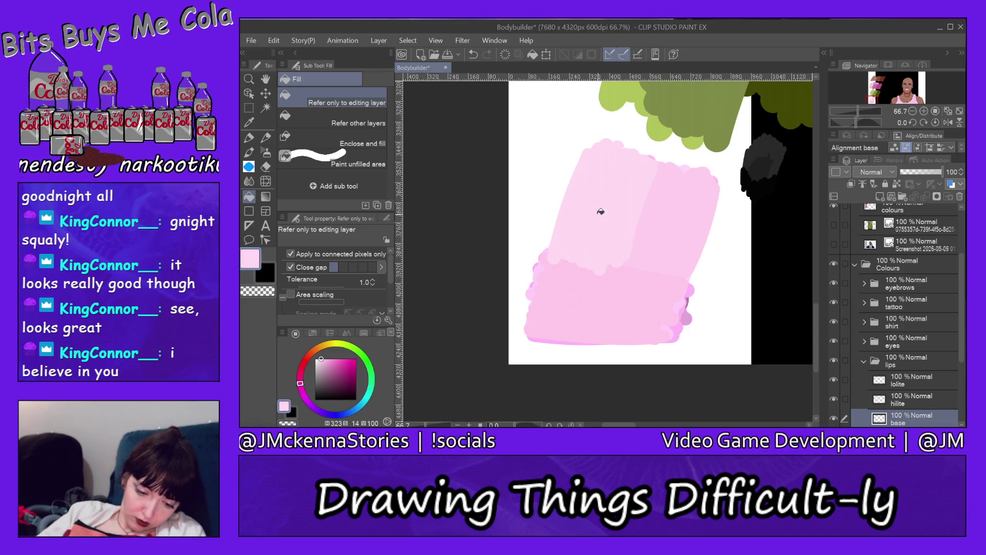
{"action": "left_click", "coordinate": [907, 91]}
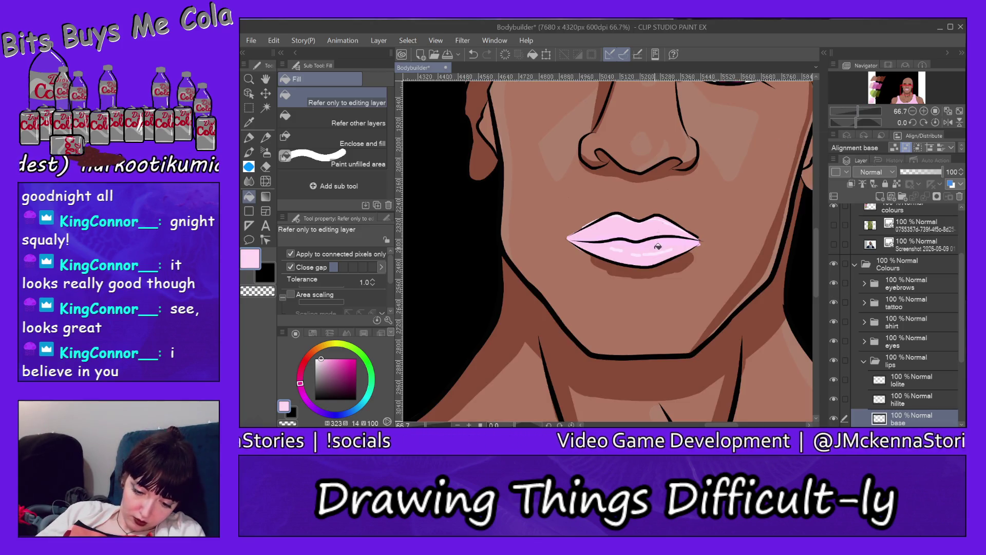
{"action": "key", "text": "alt+bracketright"}
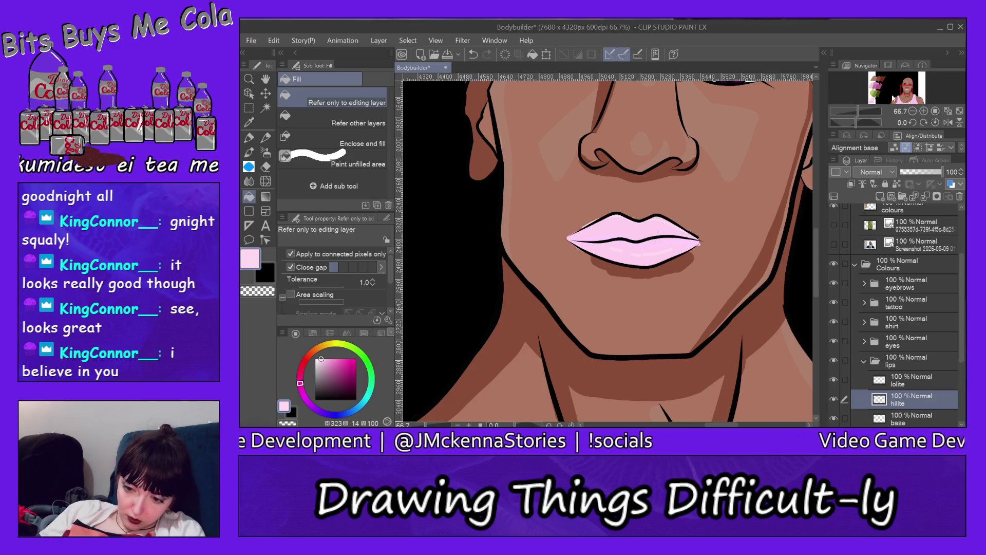
{"action": "left_click", "coordinate": [872, 99]}
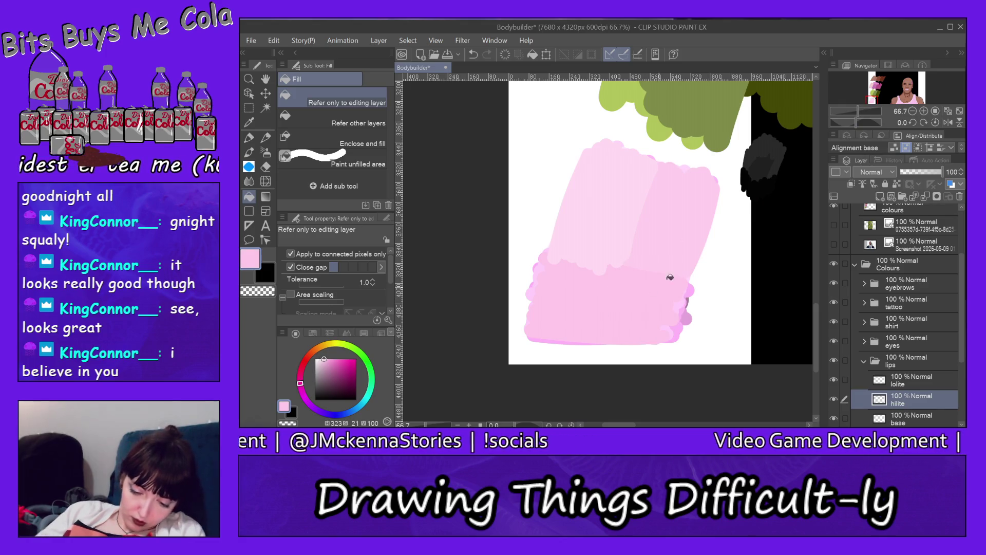
{"action": "left_click", "coordinate": [907, 91]}
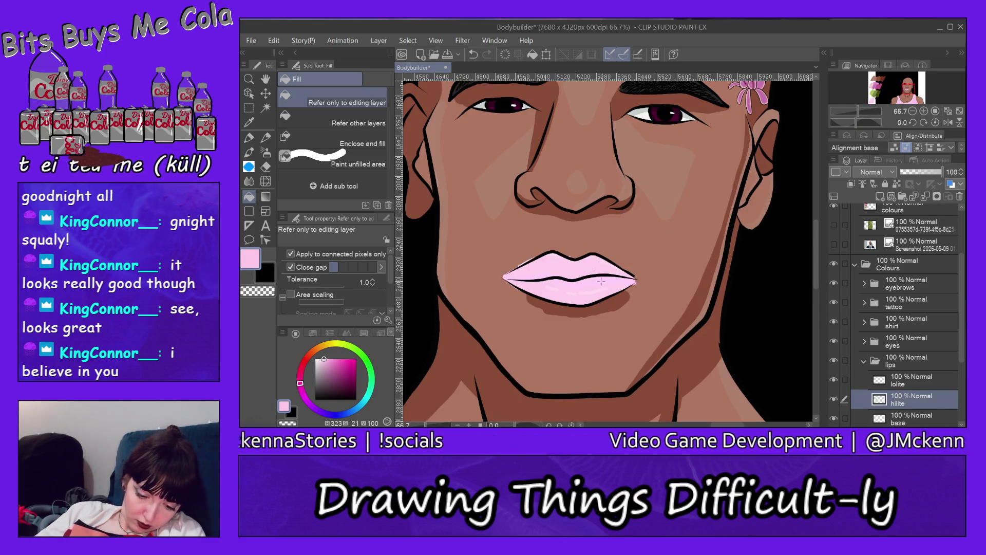
{"action": "key", "text": "/"}
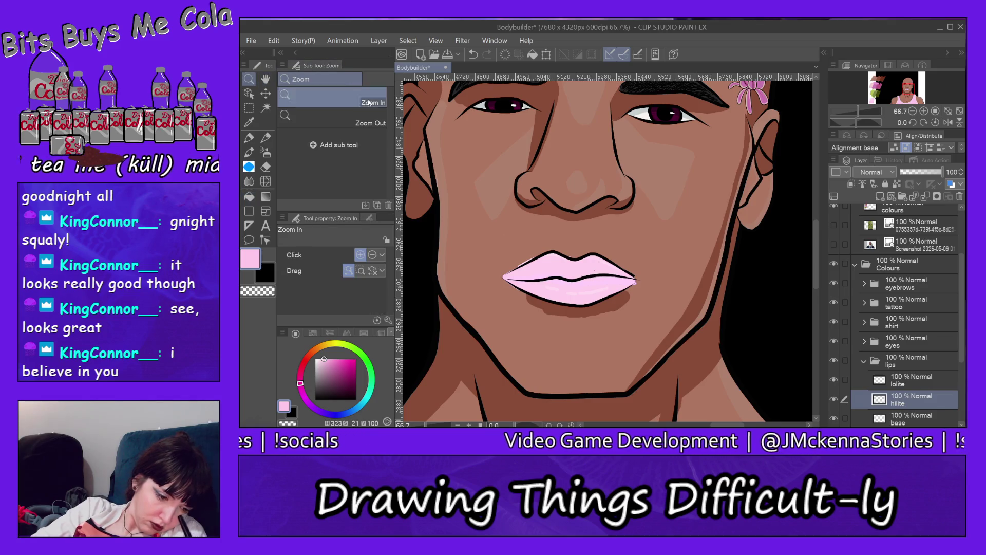
Step: Zoom in on the lips and toggle the hilite and base layers off and back on
{"action": "left_click", "coordinate": [597, 263]}
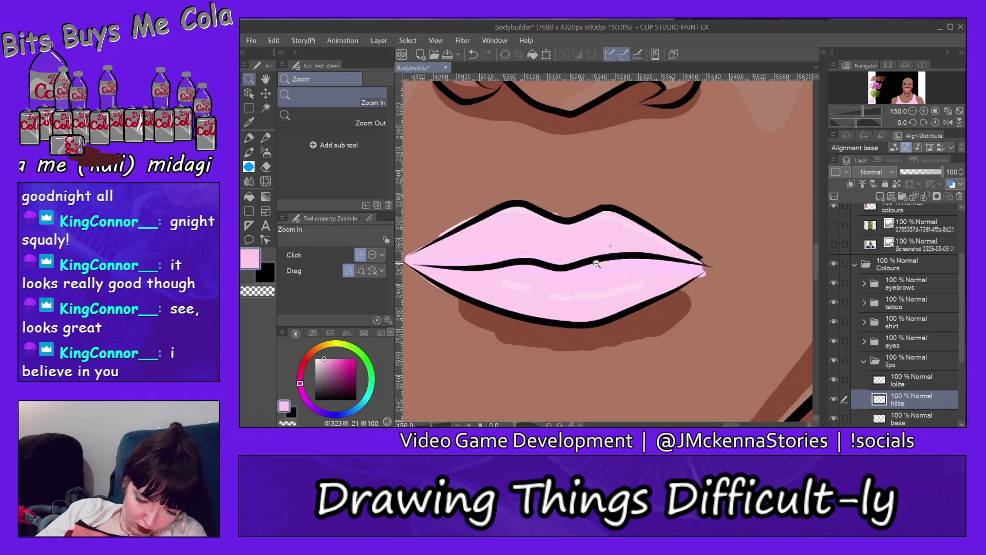
{"action": "key", "text": "alt+bracketright"}
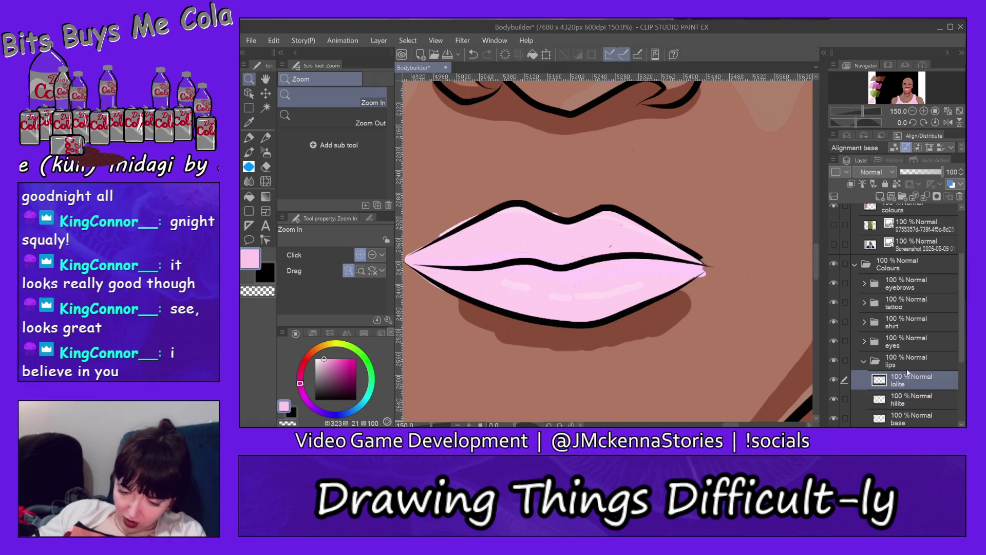
{"action": "left_click", "coordinate": [834, 399]}
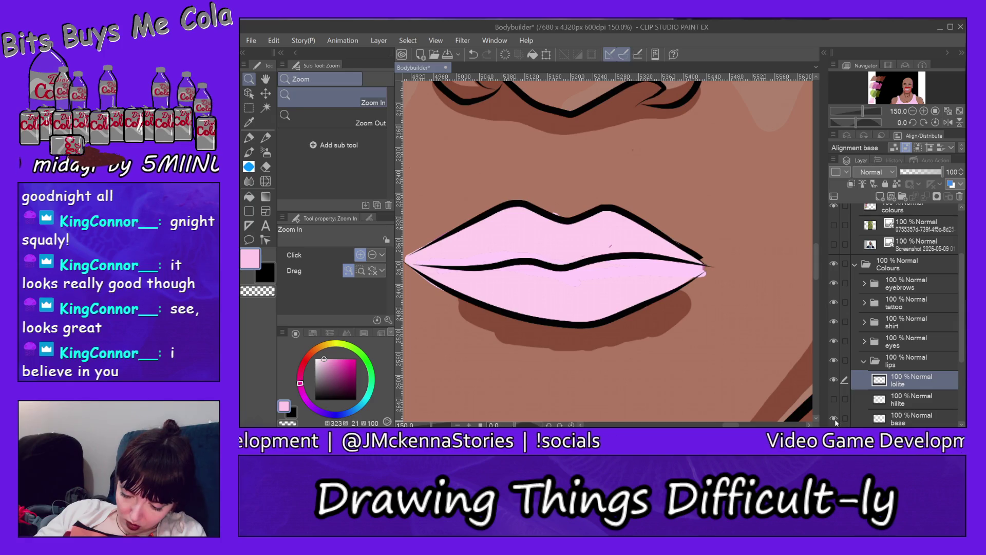
{"action": "left_click", "coordinate": [834, 418]}
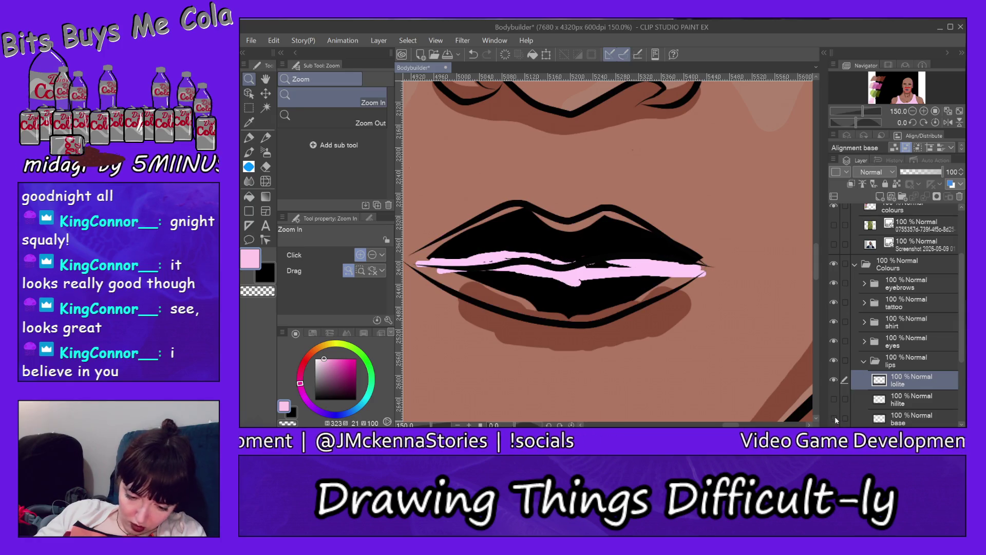
{"action": "left_click", "coordinate": [249, 196]}
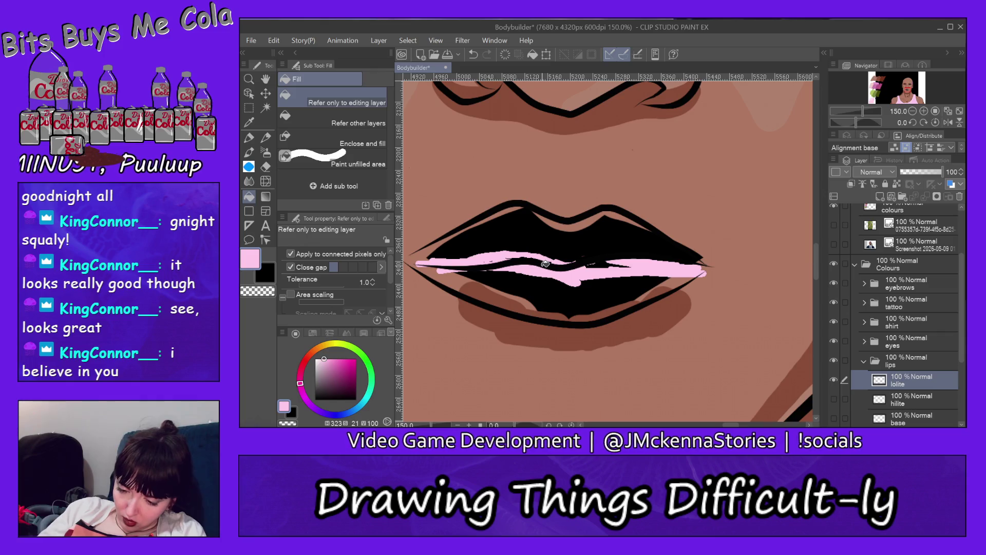
{"action": "left_click", "coordinate": [834, 398]}
{"action": "left_click", "coordinate": [834, 419]}
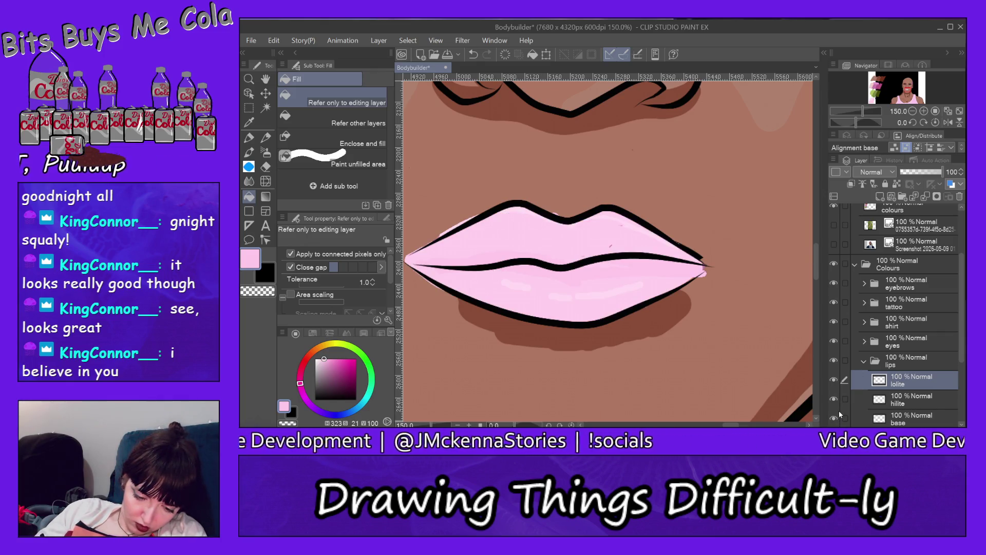
Step: Zoom out to 12.5% to see the whole canvas and its swatches
{"action": "left_click", "coordinate": [249, 78]}
{"action": "scroll", "coordinate": [505, 144], "scroll_direction": "up", "scroll_amount": 1}
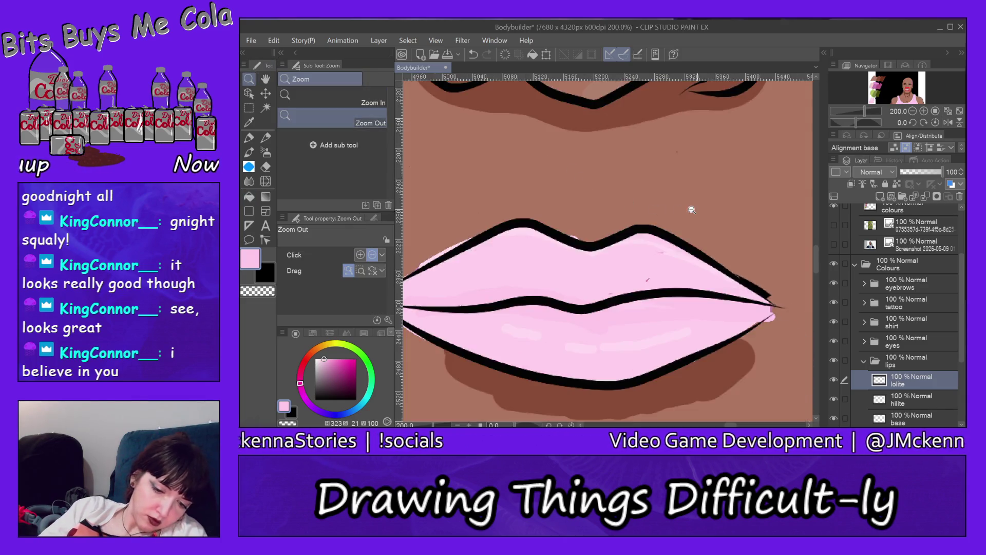
{"action": "scroll", "coordinate": [692, 210], "scroll_direction": "down", "scroll_amount": 1}
{"action": "scroll", "coordinate": [766, 194], "scroll_direction": "down", "scroll_amount": 3}
{"action": "scroll", "coordinate": [766, 198], "scroll_direction": "down", "scroll_amount": 1}
{"action": "scroll", "coordinate": [795, 228], "scroll_direction": "down", "scroll_amount": 1}
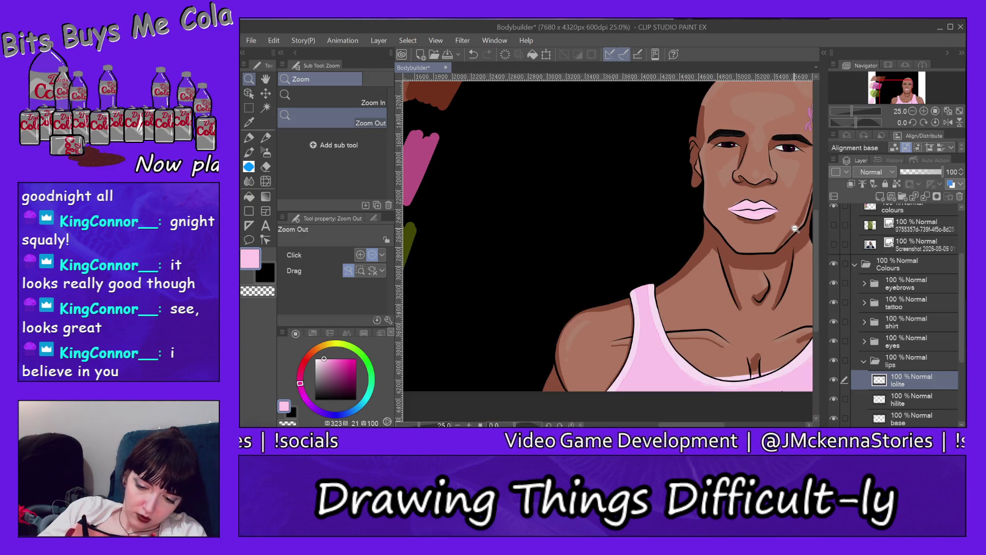
{"action": "scroll", "coordinate": [796, 228], "scroll_direction": "down", "scroll_amount": 2}
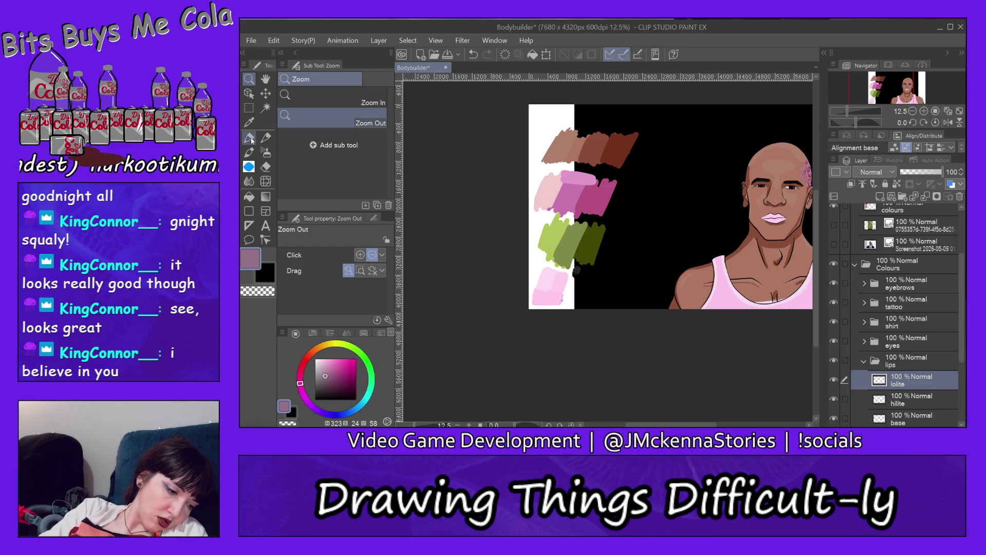
Step: Zoom in on the swatches and paint a mauve block beside the pink swatch on the colours layer
{"action": "left_click", "coordinate": [334, 98]}
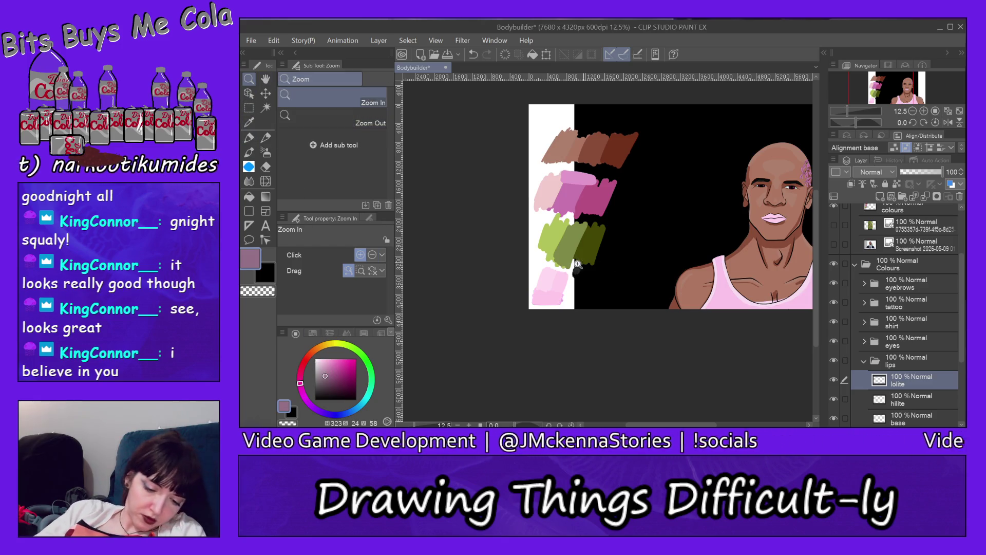
{"action": "left_click", "coordinate": [559, 287]}
{"action": "left_click", "coordinate": [559, 287]}
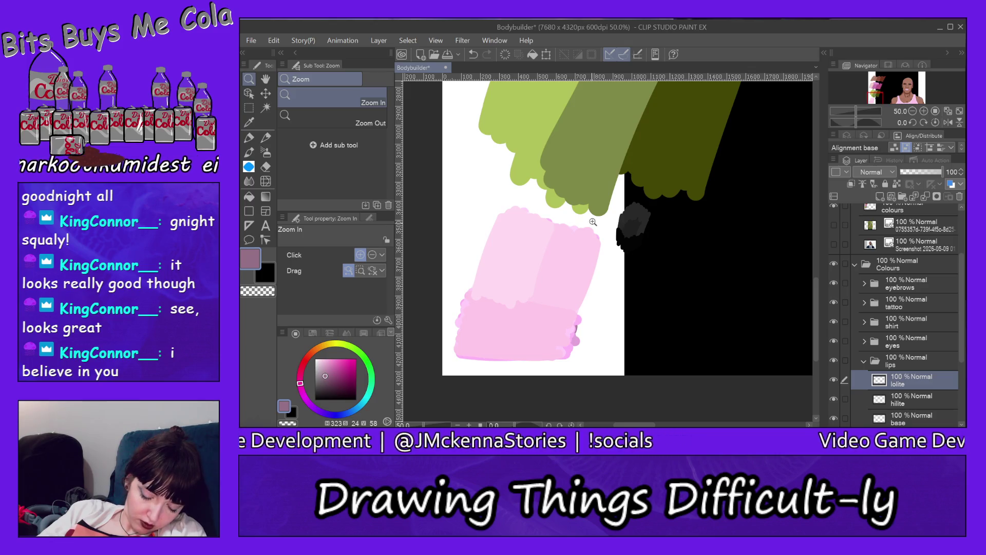
{"action": "left_click", "coordinate": [566, 265], "text": "ctrl+shift"}
{"action": "key", "text": "p"}
{"action": "mouse_move", "coordinate": [590, 284]}
{"action": "left_mouse_down"}
{"action": "mouse_move", "coordinate": [574, 348]}
{"action": "mouse_move", "coordinate": [584, 349]}
{"action": "left_mouse_up"}
{"action": "left_click_drag", "start_coordinate": [618, 283], "coordinate": [607, 354]}
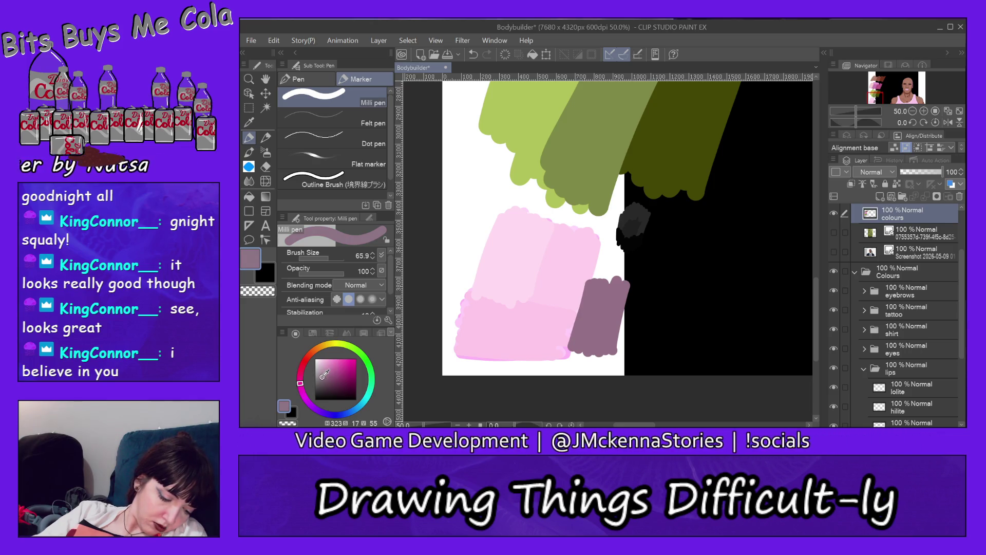
Step: Add lighter and darker mauve strokes to the block, then sample one of its mauves
{"action": "left_click_drag", "start_coordinate": [323, 377], "coordinate": [324, 373]}
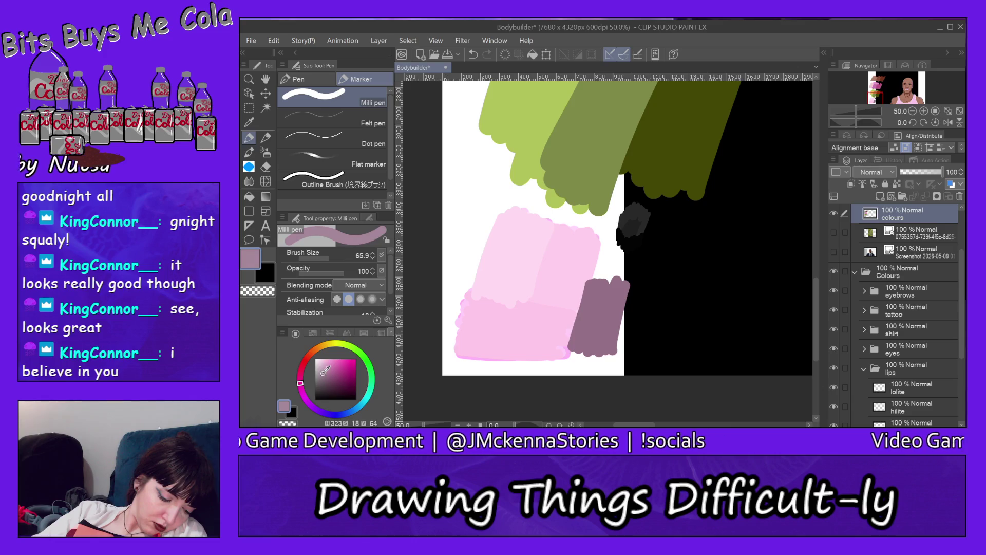
{"action": "left_click_drag", "start_coordinate": [578, 291], "coordinate": [570, 322]}
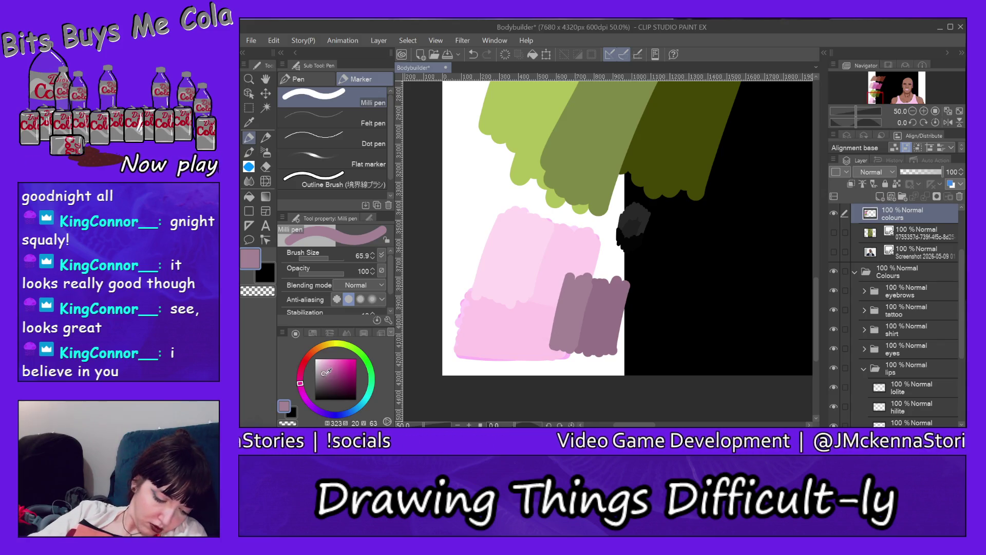
{"action": "left_click_drag", "start_coordinate": [325, 372], "coordinate": [327, 374]}
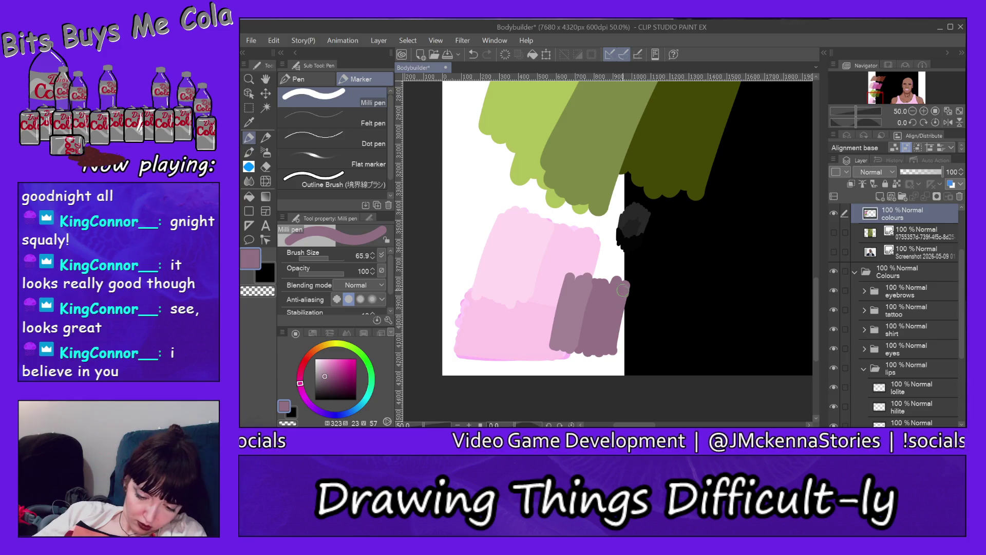
{"action": "mouse_move", "coordinate": [628, 288]}
{"action": "left_mouse_down"}
{"action": "mouse_move", "coordinate": [620, 338]}
{"action": "mouse_move", "coordinate": [631, 299]}
{"action": "left_mouse_up"}
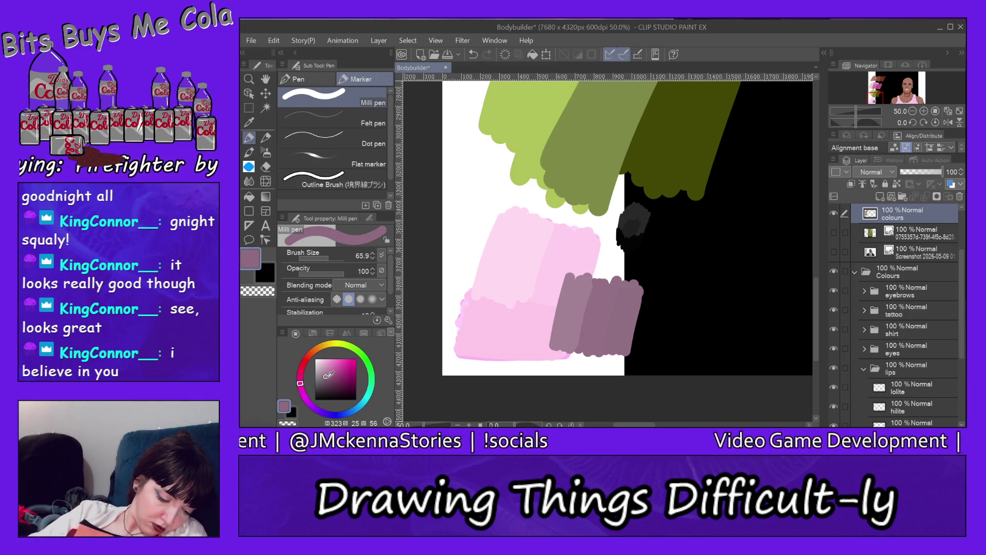
{"action": "left_click_drag", "start_coordinate": [624, 299], "coordinate": [616, 321]}
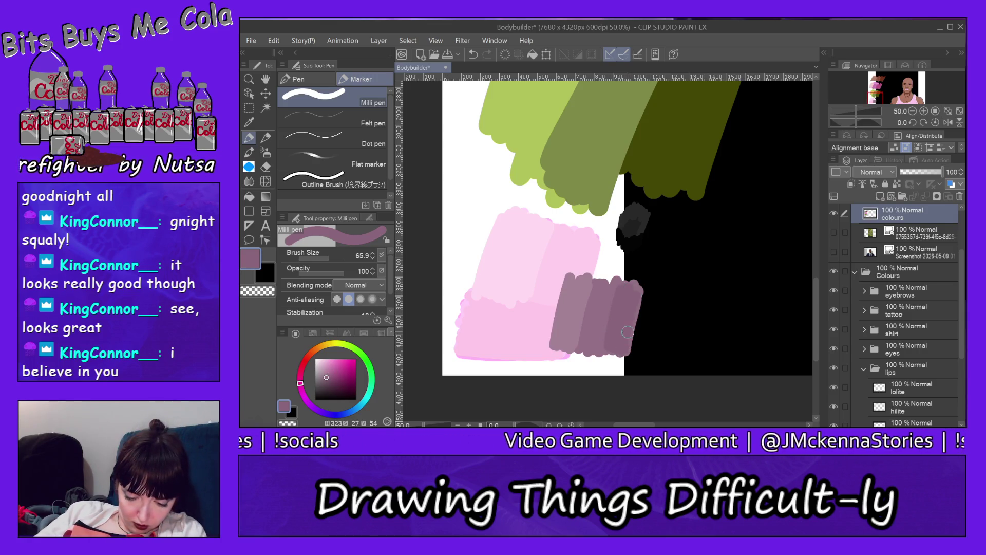
{"action": "left_click", "coordinate": [596, 303], "text": "alt"}
{"action": "left_click", "coordinate": [908, 91]}
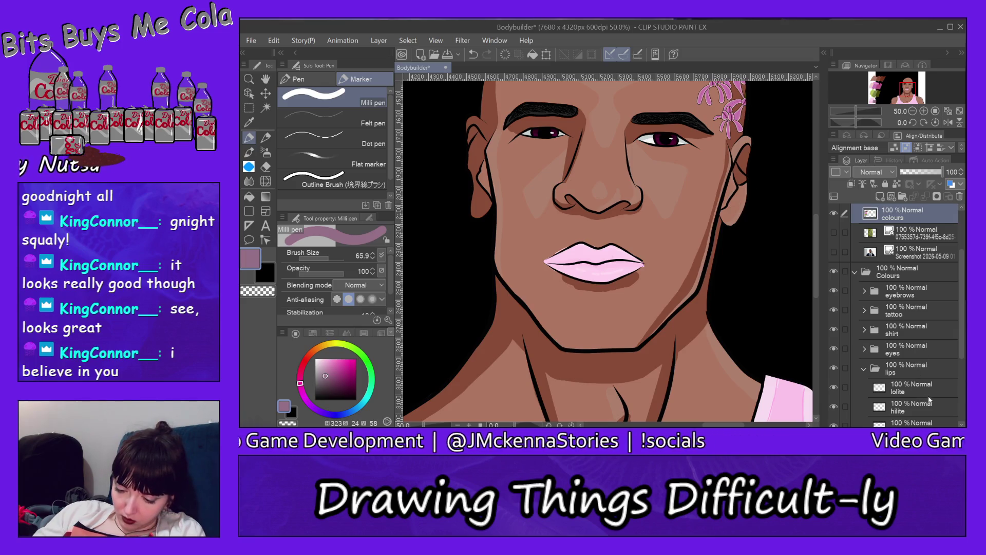
Step: Fill the lips base layer with the mauve colour
{"action": "left_click", "coordinate": [930, 422]}
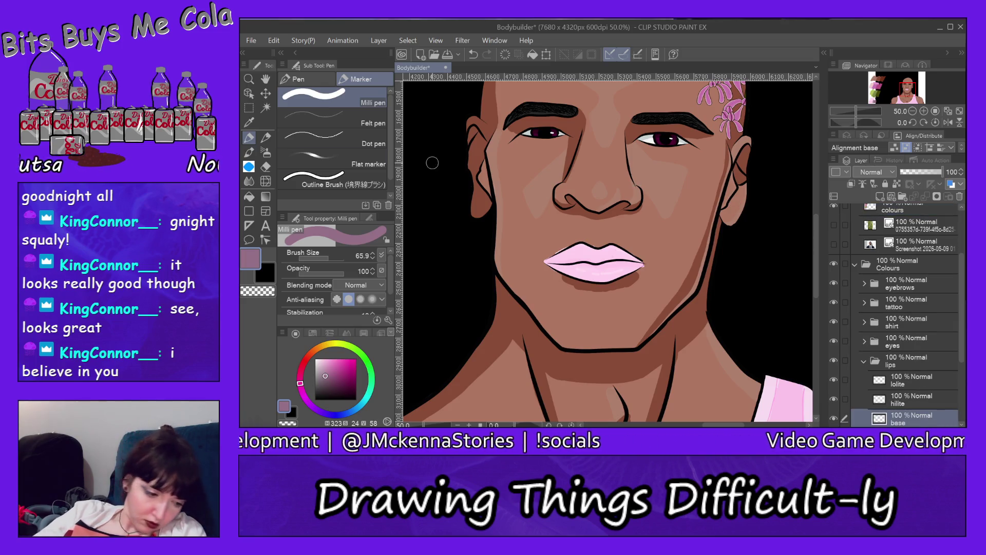
{"action": "left_click", "coordinate": [249, 197]}
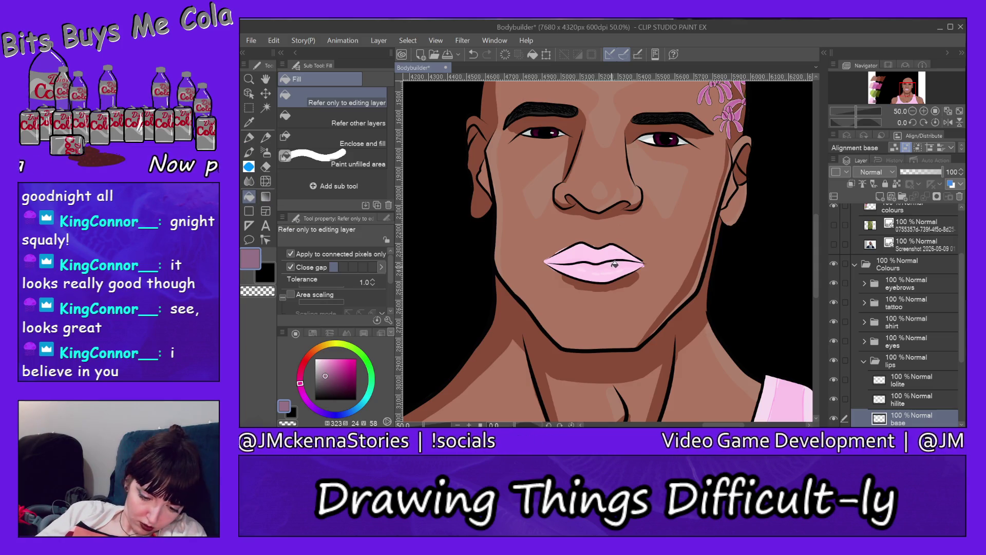
{"action": "left_click", "coordinate": [615, 265]}
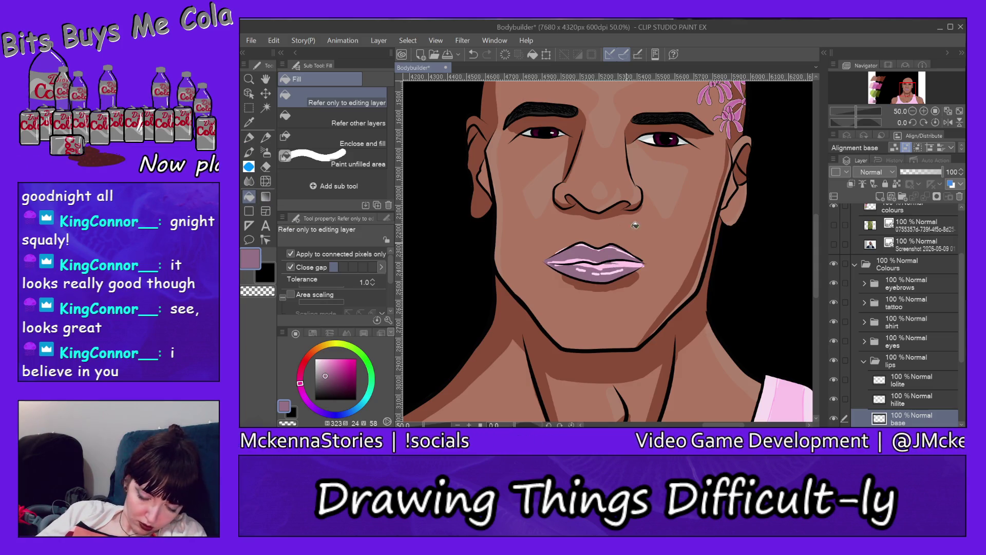
Step: Try filling the hilite layer with mauve, then undo the fill that covered the whole canvas
{"action": "left_click", "coordinate": [908, 404]}
{"action": "left_click", "coordinate": [878, 97]}
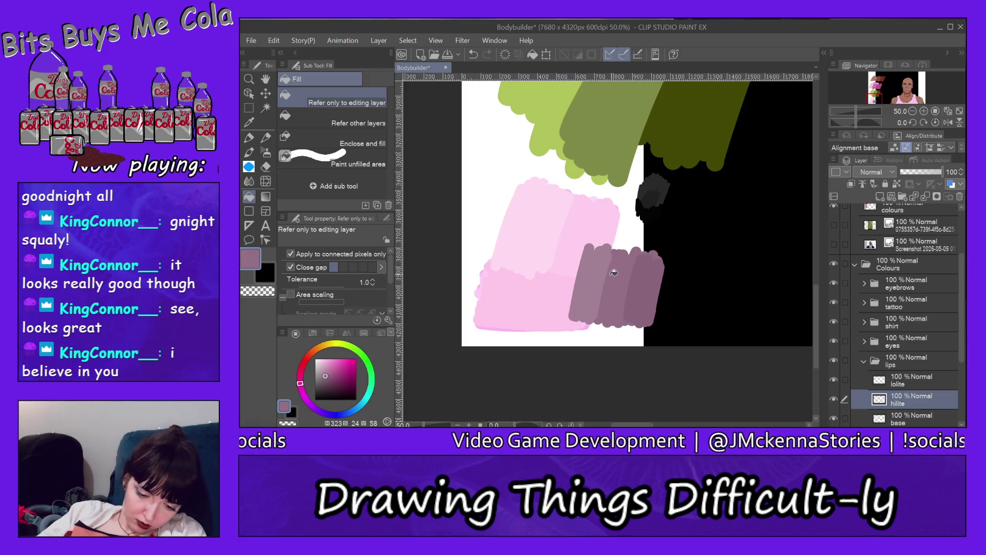
{"action": "left_click", "coordinate": [908, 94]}
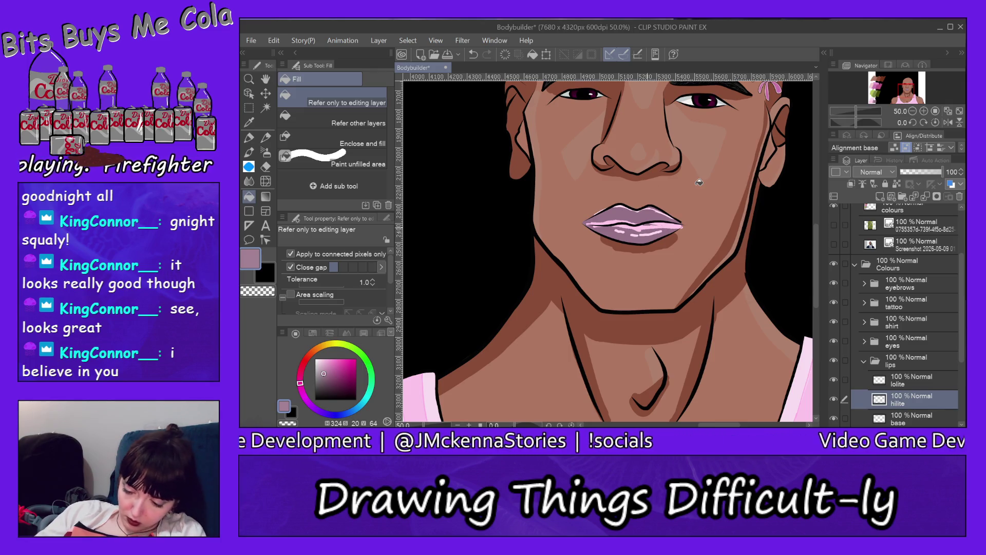
{"action": "left_click", "coordinate": [665, 224]}
{"action": "left_click", "coordinate": [275, 40]}
{"action": "left_click", "coordinate": [288, 50]}
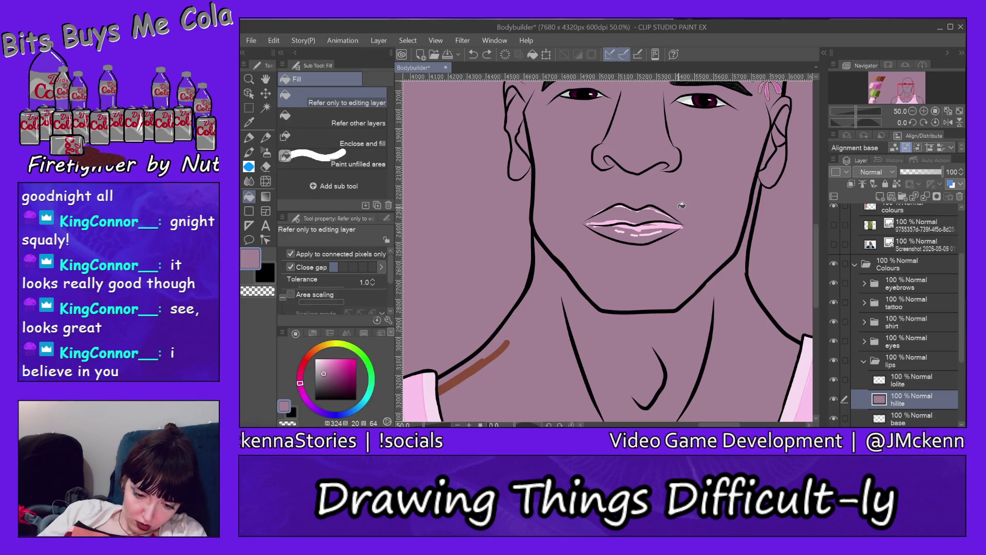
{"action": "left_click", "coordinate": [274, 40]}
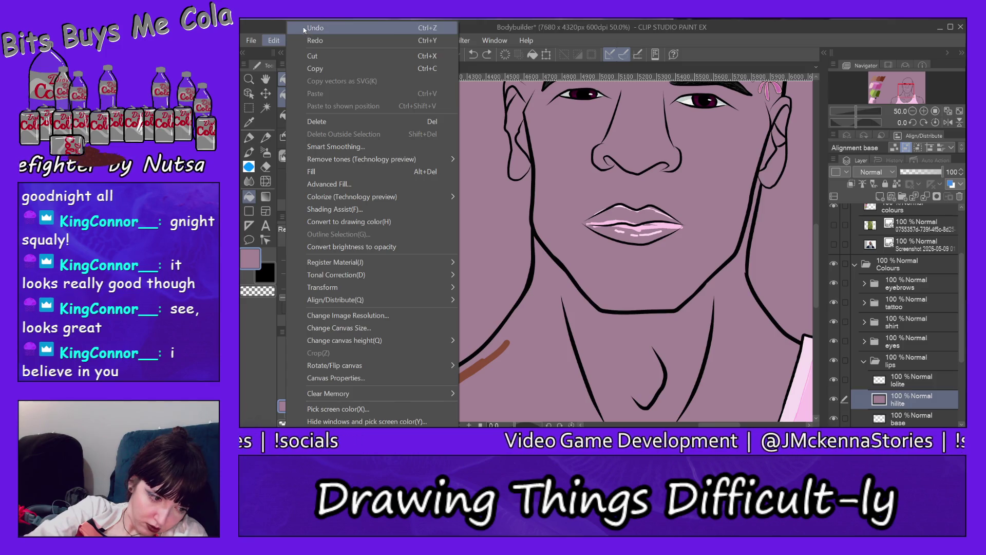
{"action": "left_click", "coordinate": [293, 50]}
{"action": "left_click", "coordinate": [274, 40]}
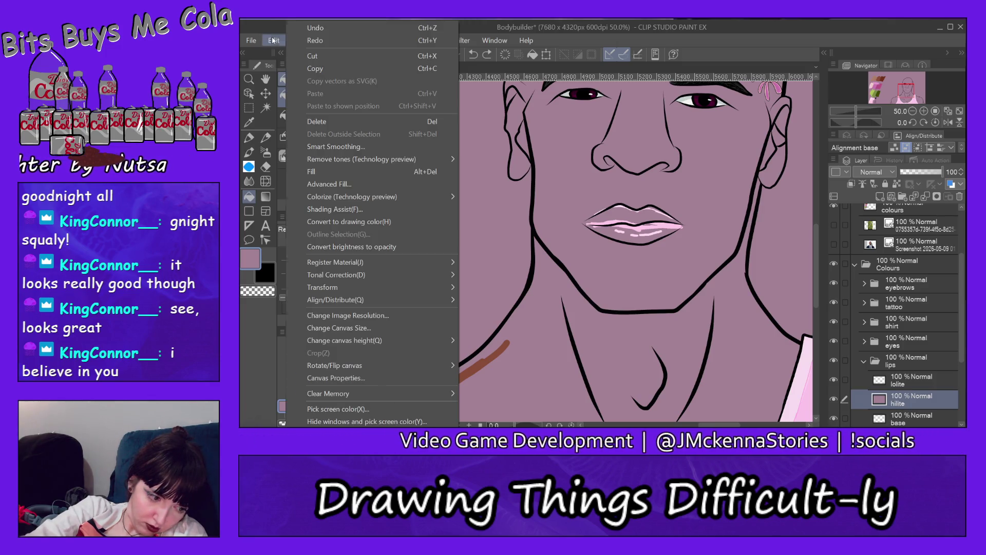
{"action": "left_click", "coordinate": [296, 28]}
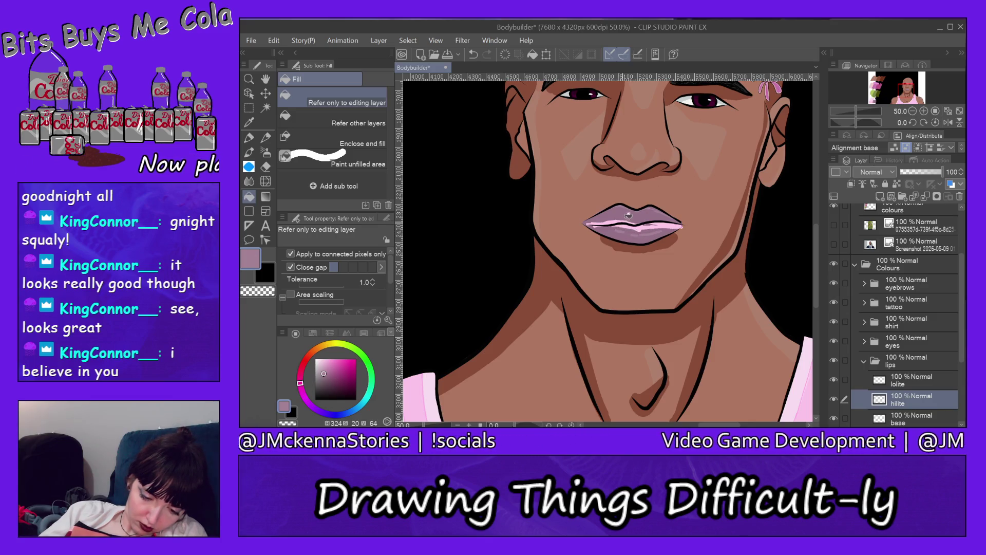
Step: Sample the darker mauve swatch and fill the lip shadows on the lolite layer
{"action": "key", "text": "alt+bracketright"}
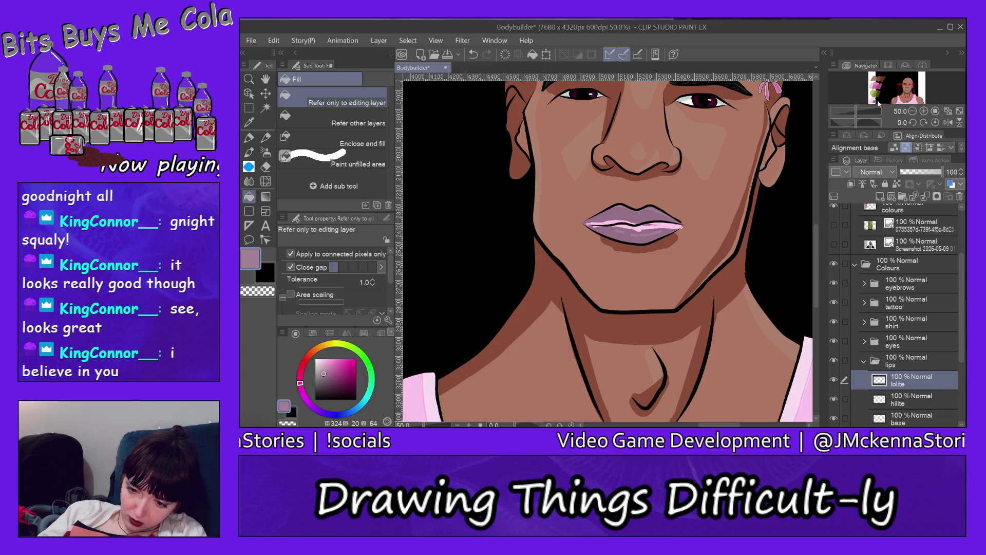
{"action": "left_click", "coordinate": [878, 103]}
{"action": "left_click", "coordinate": [601, 323], "text": "alt"}
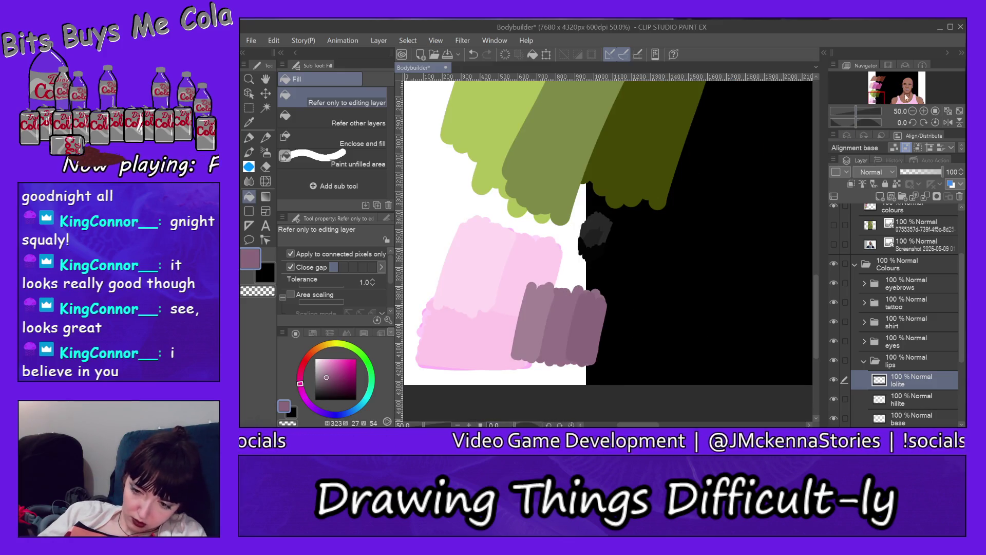
{"action": "left_click", "coordinate": [907, 97]}
{"action": "left_click", "coordinate": [664, 232]}
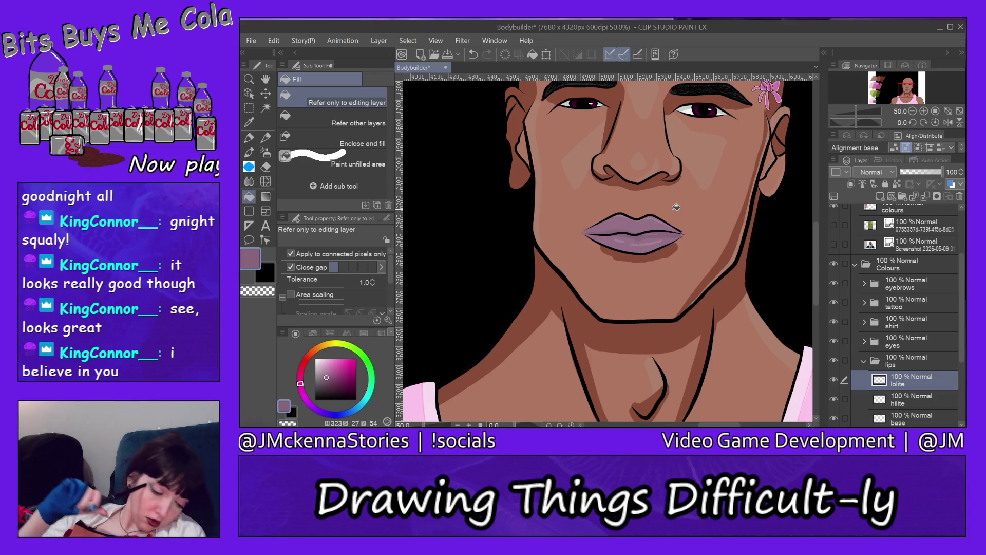
Step: Move the view to the colour swatches and switch back to the pen
{"action": "left_click", "coordinate": [873, 92]}
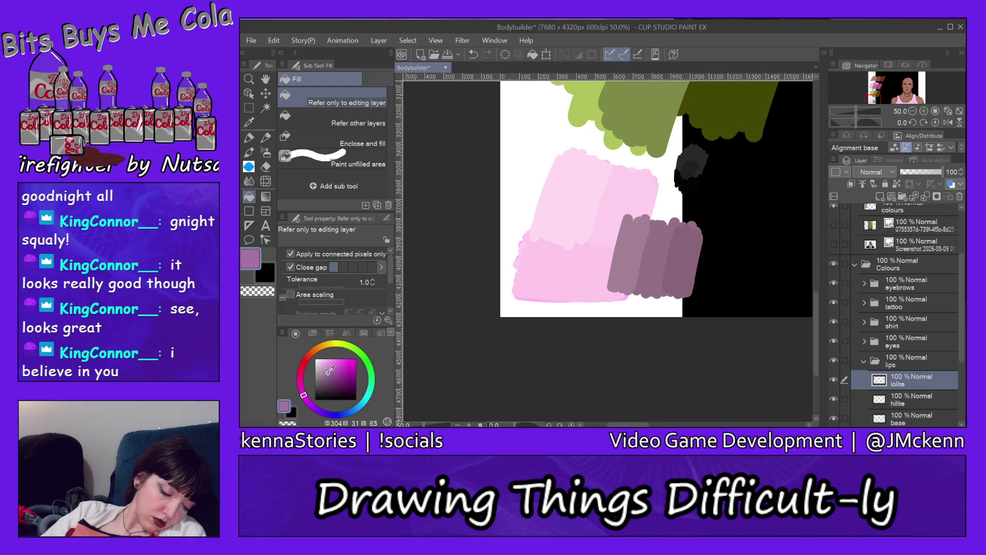
{"action": "left_click", "coordinate": [249, 137]}
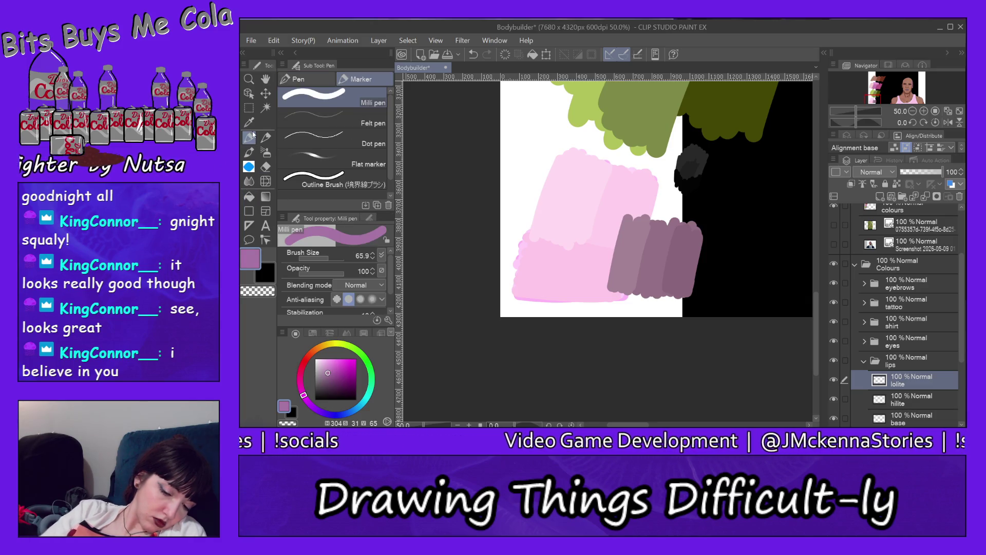
Step: On the colours layer, extend the purple swatch and paint a light muted mauve stroke over it
{"action": "left_click", "coordinate": [681, 260], "text": "ctrl+shift"}
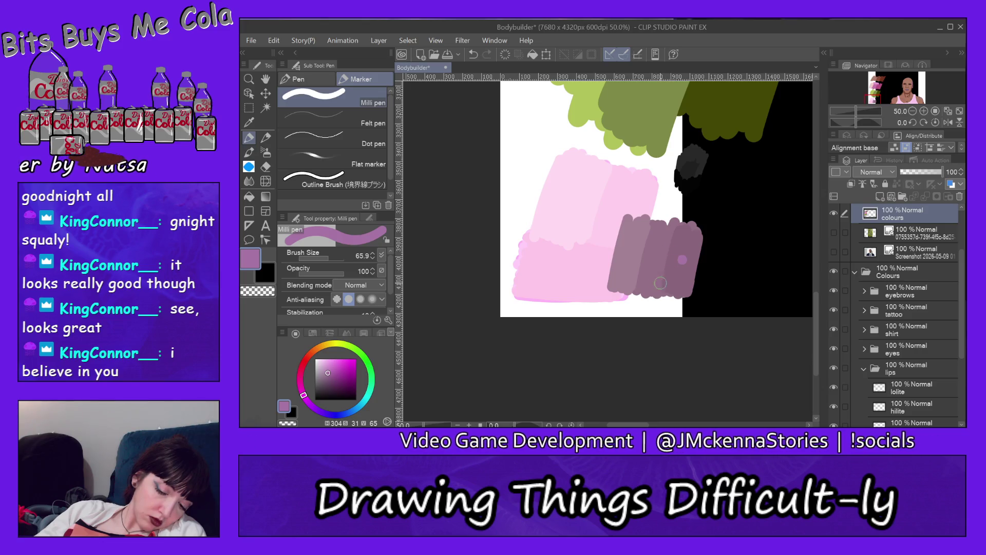
{"action": "mouse_move", "coordinate": [633, 278]}
{"action": "left_mouse_down"}
{"action": "mouse_move", "coordinate": [662, 279]}
{"action": "mouse_move", "coordinate": [685, 295]}
{"action": "left_mouse_up"}
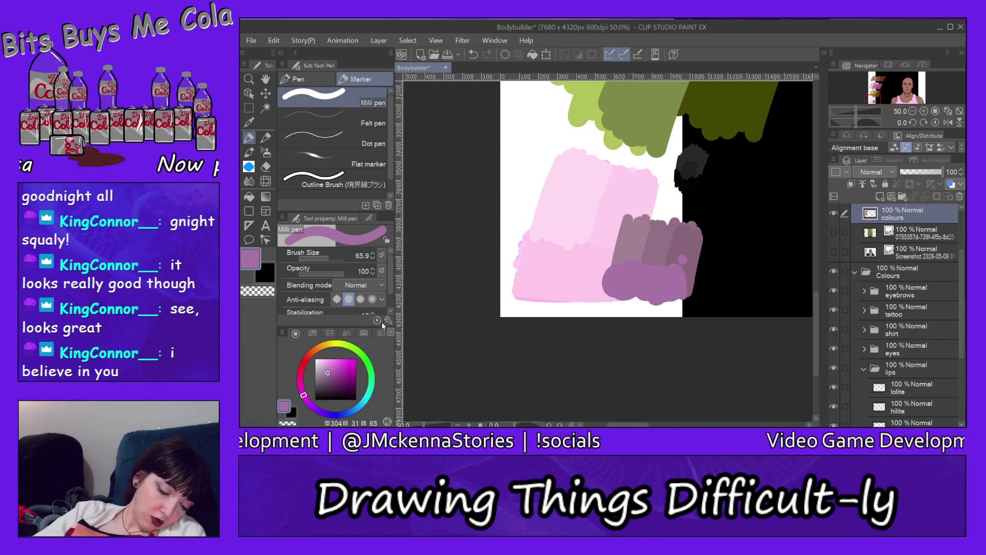
{"action": "left_click", "coordinate": [328, 363]}
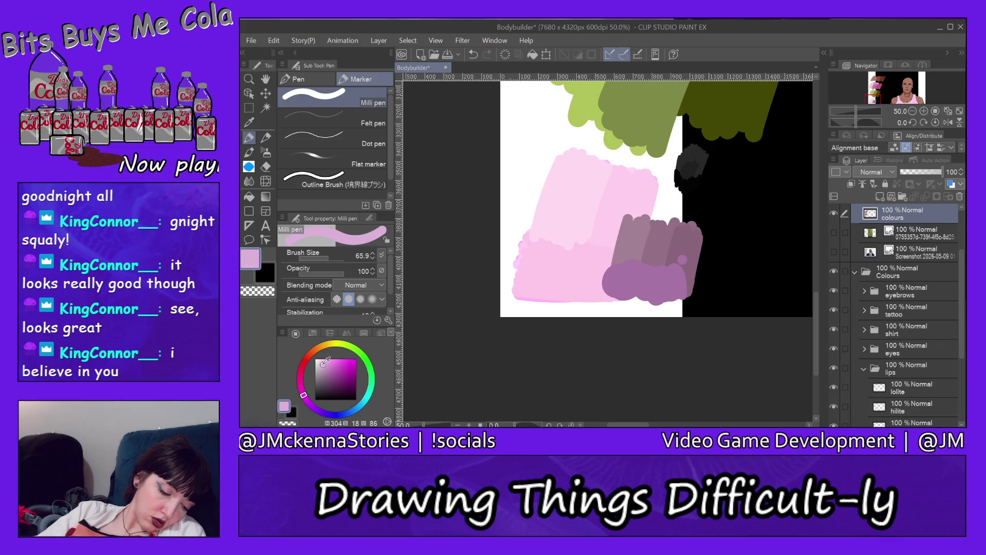
{"action": "left_click", "coordinate": [322, 372]}
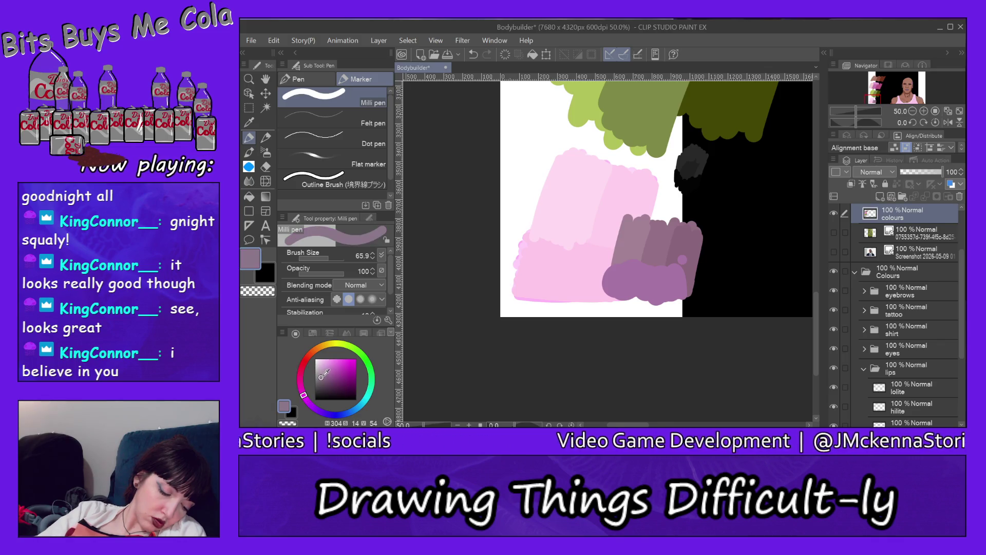
{"action": "left_click", "coordinate": [327, 368]}
{"action": "left_click", "coordinate": [325, 366]}
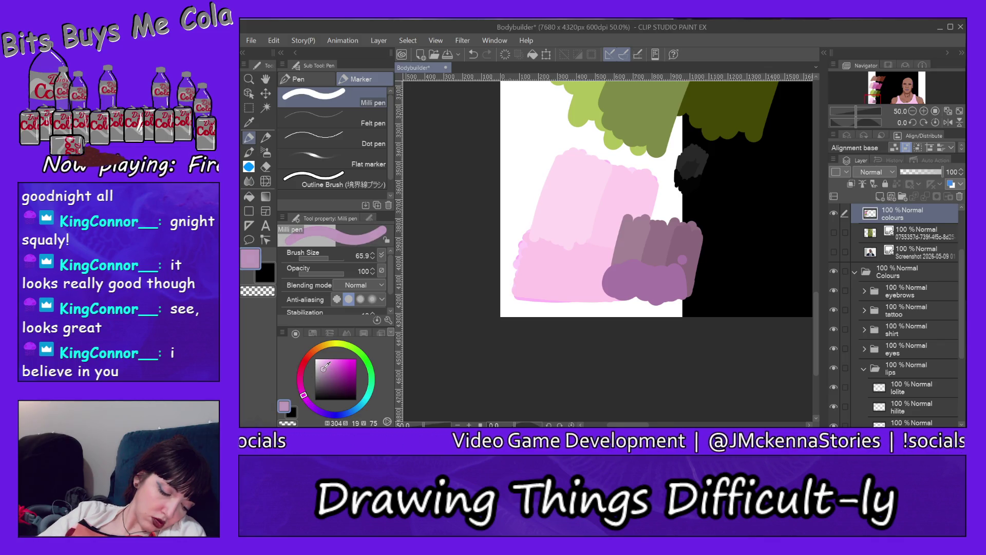
{"action": "left_click_drag", "start_coordinate": [612, 253], "coordinate": [663, 258]}
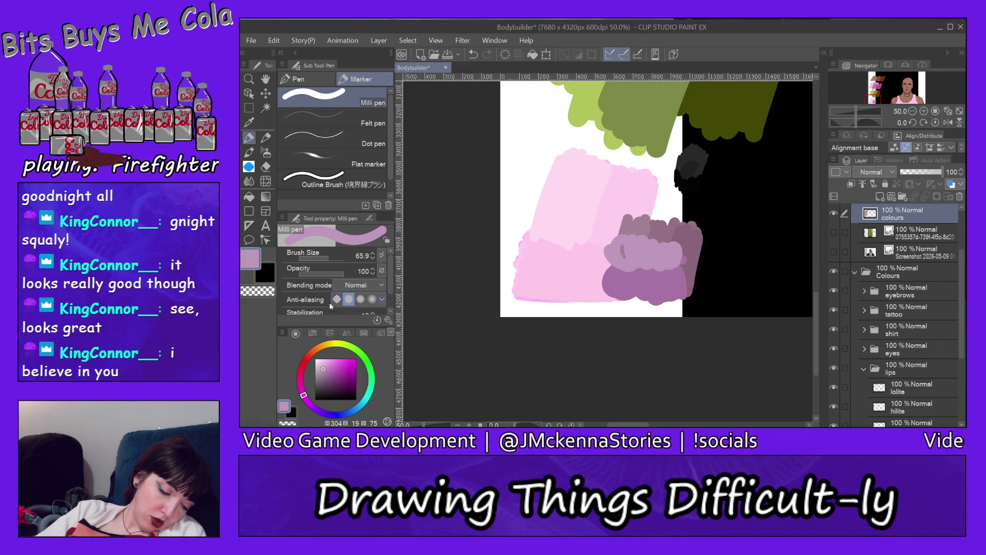
Step: Shift the mauve toward a brighter pink and paint it over the swatch's top-left and left part
{"action": "left_click", "coordinate": [302, 391]}
{"action": "left_click_drag", "start_coordinate": [626, 222], "coordinate": [642, 239]}
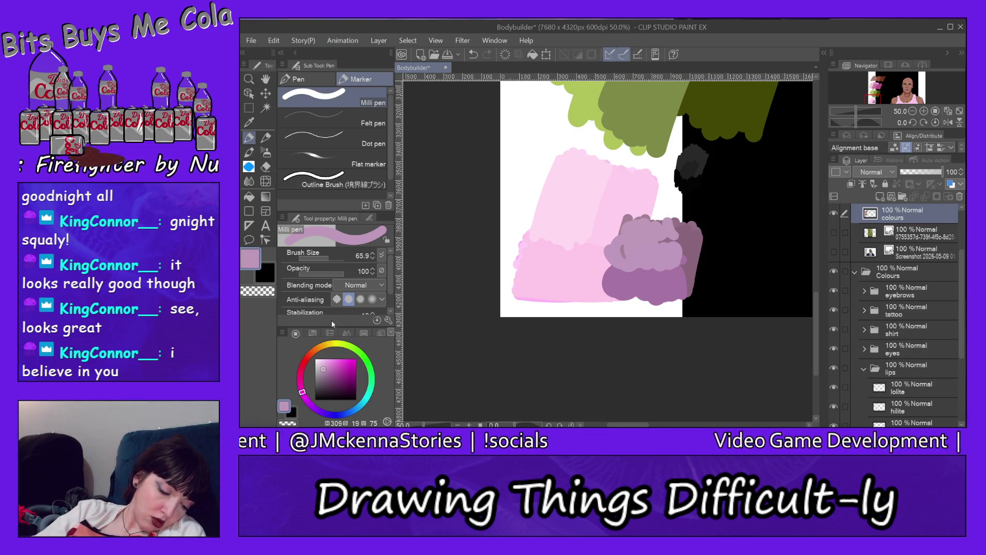
{"action": "left_click", "coordinate": [301, 386]}
{"action": "left_click", "coordinate": [300, 381]}
{"action": "left_click_drag", "start_coordinate": [619, 228], "coordinate": [637, 227]}
{"action": "left_click_drag", "start_coordinate": [658, 259], "coordinate": [668, 257]}
{"action": "left_click", "coordinate": [330, 363]}
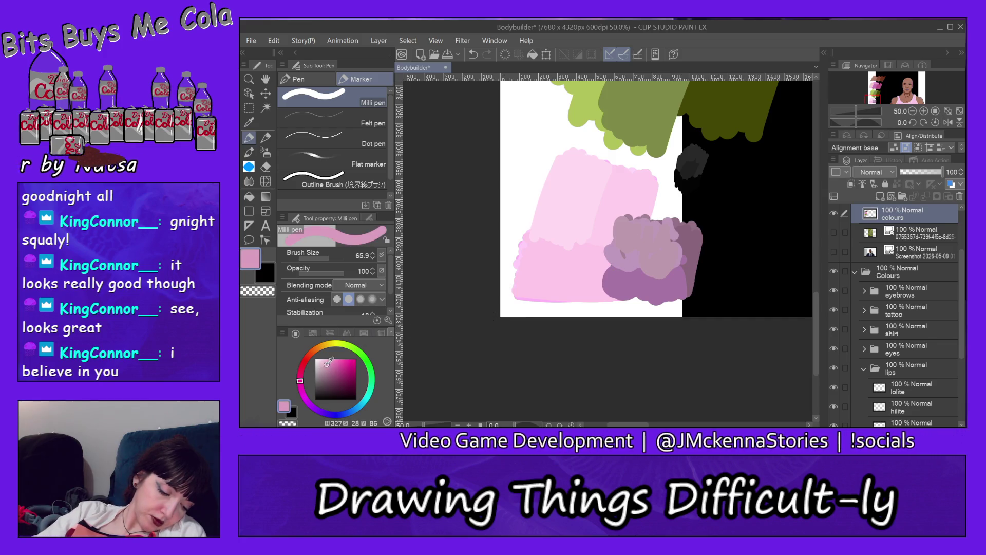
{"action": "mouse_move", "coordinate": [611, 242]}
{"action": "left_mouse_down"}
{"action": "mouse_move", "coordinate": [657, 283]}
{"action": "mouse_move", "coordinate": [686, 256]}
{"action": "mouse_move", "coordinate": [669, 236]}
{"action": "left_mouse_up"}
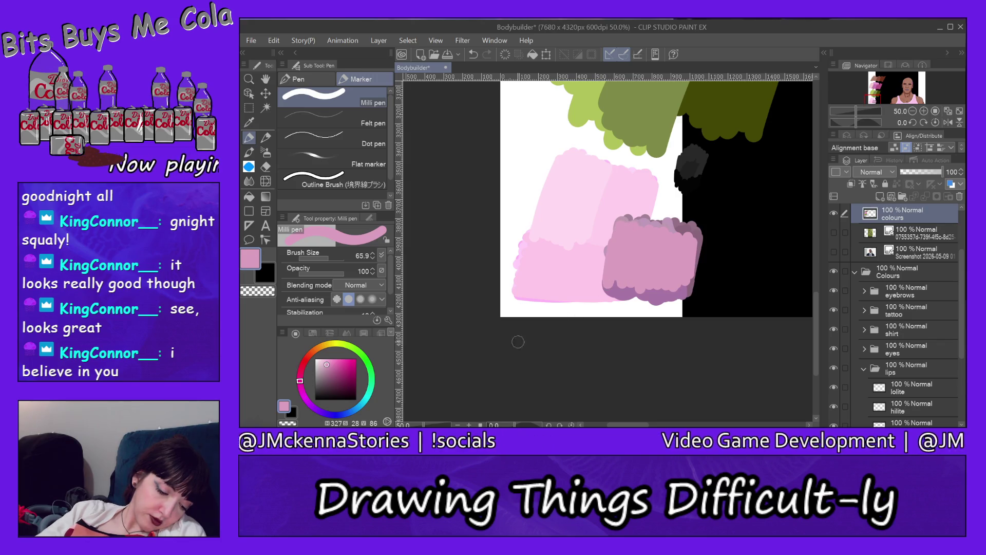
Step: Cycle through the colour panels, checking the soft pink's RGB values (R219 G158 B191), ending on colour mixing
{"action": "left_click", "coordinate": [363, 334]}
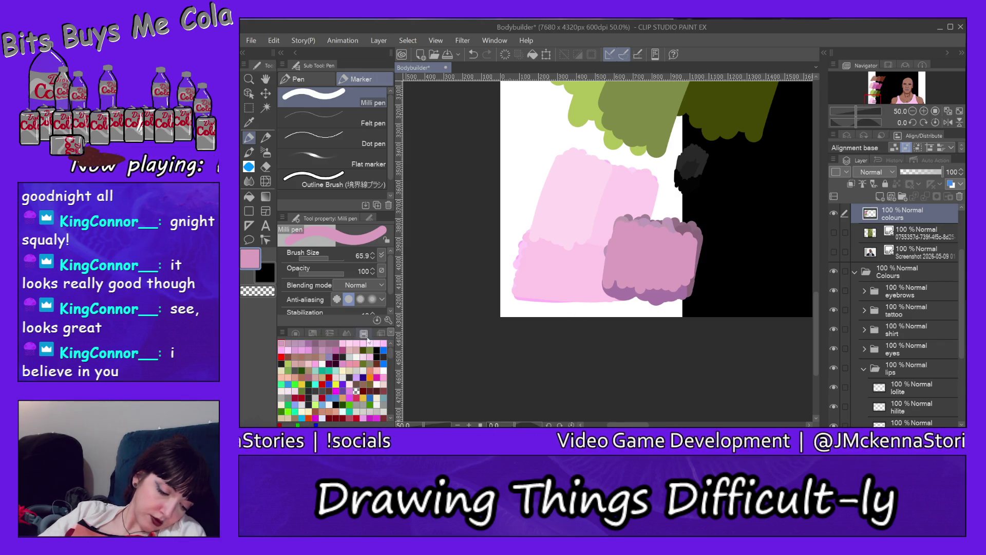
{"action": "left_click", "coordinate": [310, 331]}
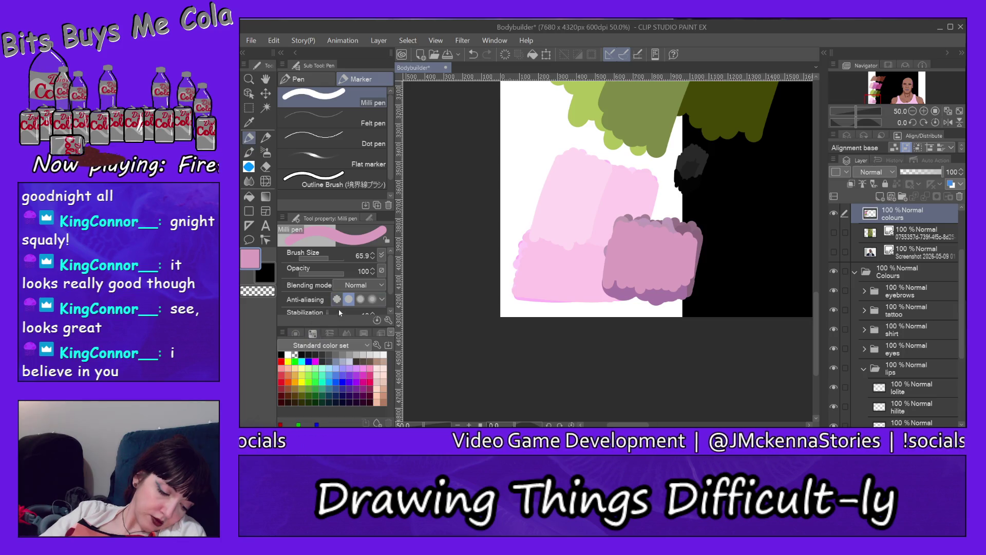
{"action": "left_click", "coordinate": [329, 333]}
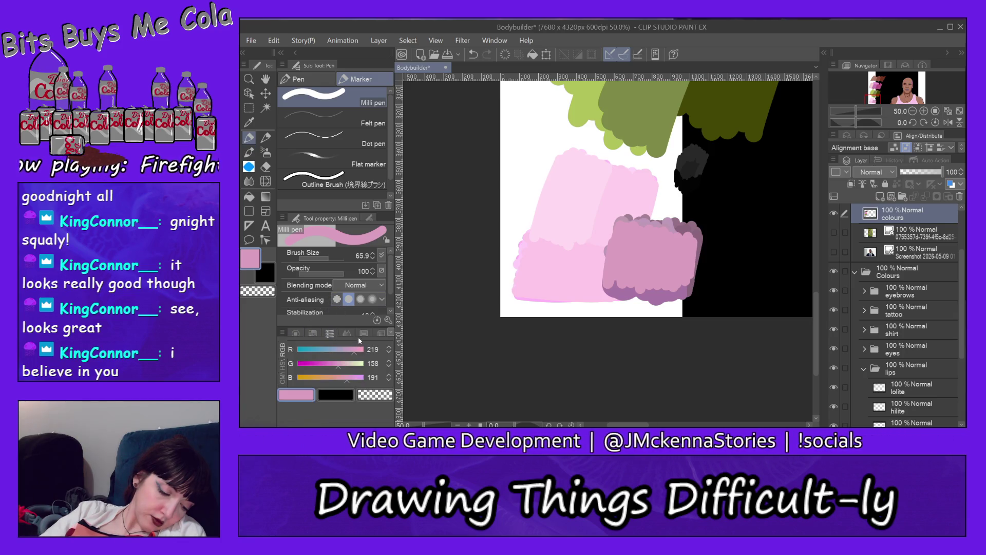
{"action": "left_click", "coordinate": [348, 333]}
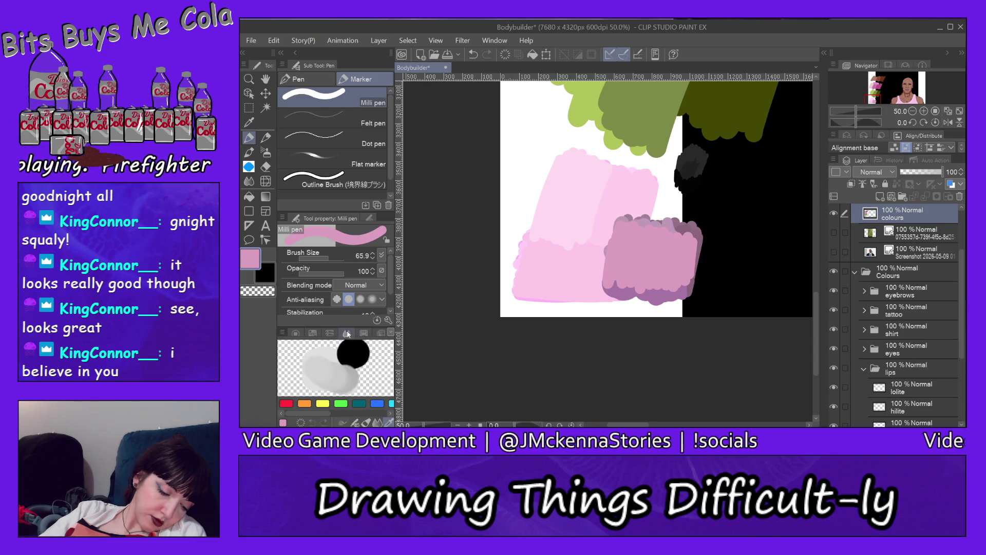
{"action": "left_click", "coordinate": [364, 333]}
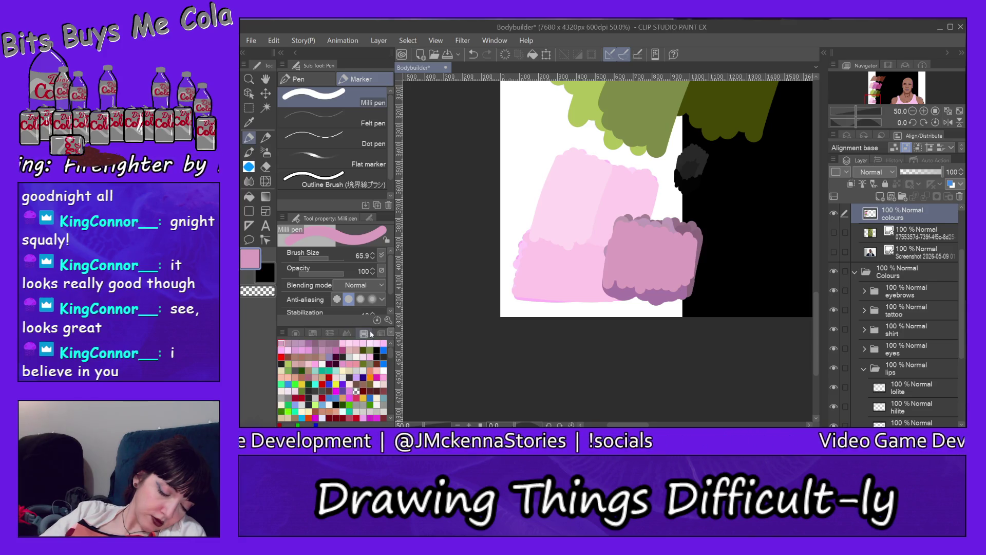
{"action": "left_click", "coordinate": [347, 333]}
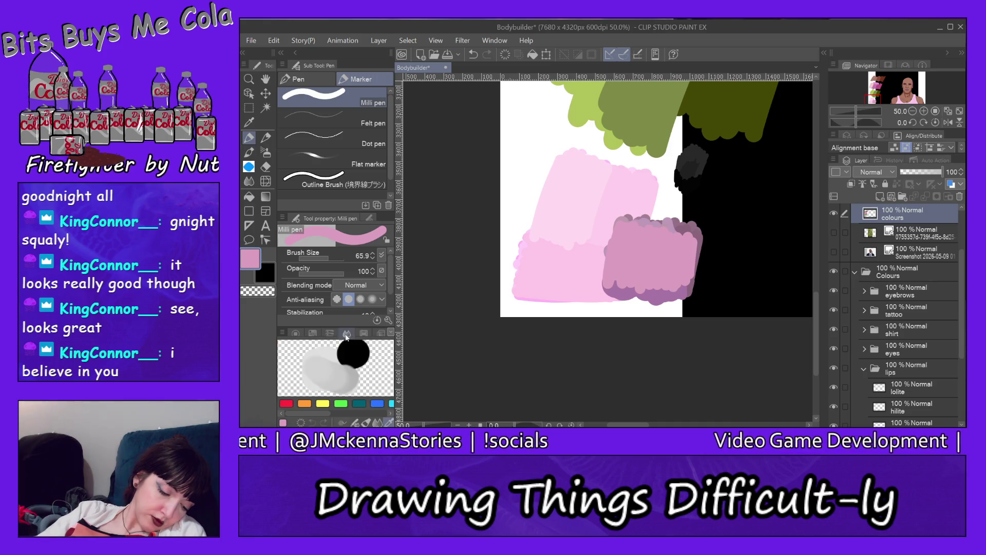
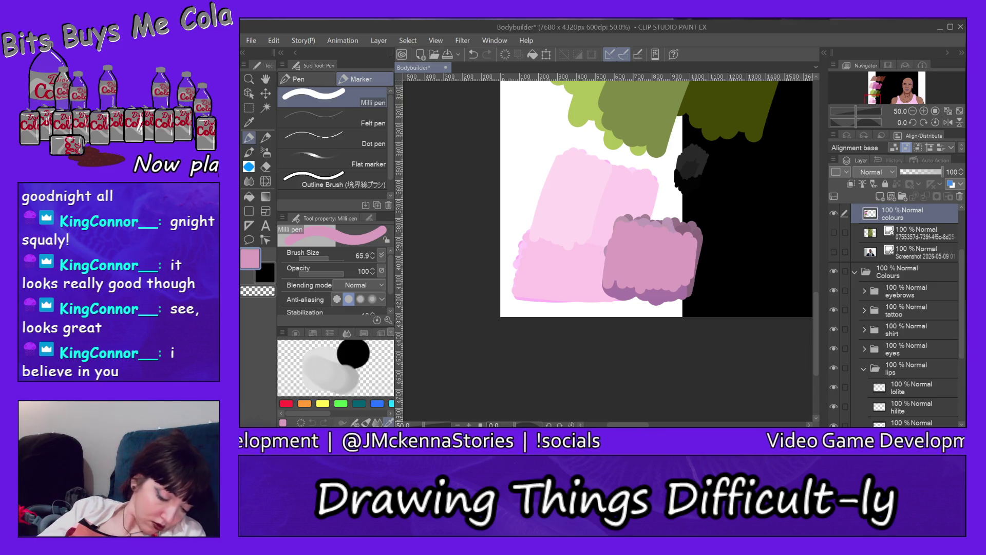
Step: Blend pink into the grey and black smears in the colour mixing area
{"action": "left_click_drag", "start_coordinate": [332, 385], "coordinate": [334, 356]}
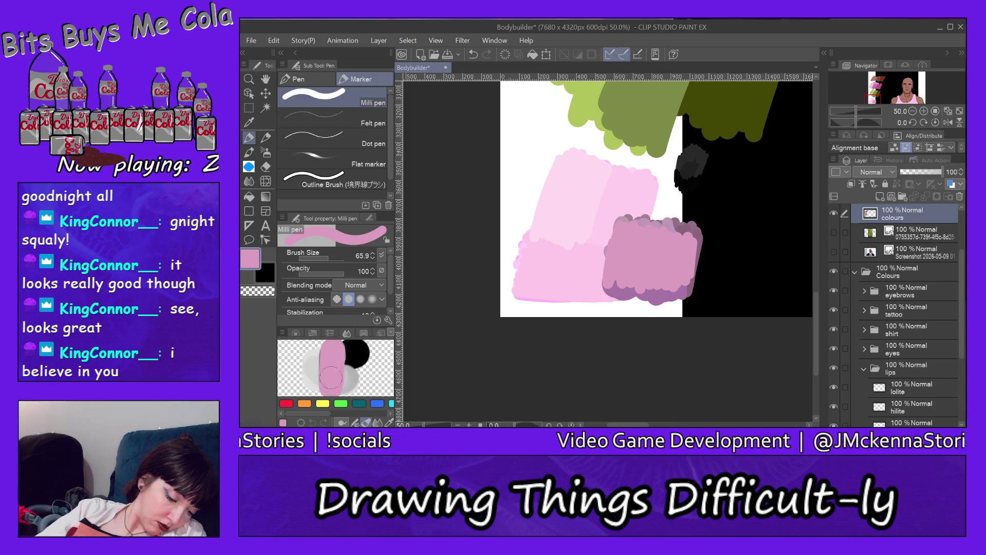
{"action": "mouse_move", "coordinate": [333, 352]}
{"action": "left_mouse_down"}
{"action": "mouse_move", "coordinate": [335, 365]}
{"action": "mouse_move", "coordinate": [345, 350]}
{"action": "left_mouse_up"}
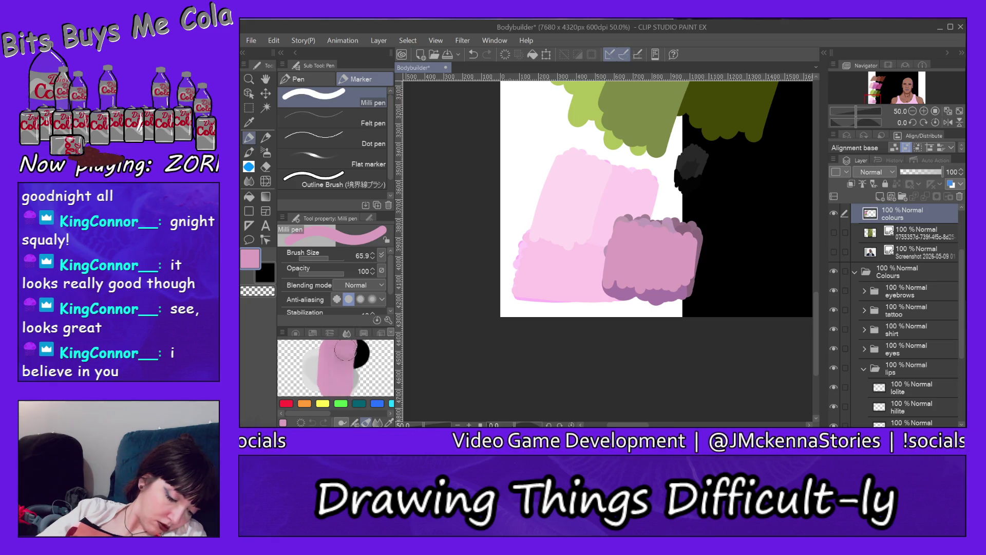
{"action": "mouse_move", "coordinate": [356, 386]}
{"action": "left_mouse_down"}
{"action": "mouse_move", "coordinate": [326, 377]}
{"action": "mouse_move", "coordinate": [352, 381]}
{"action": "left_mouse_up"}
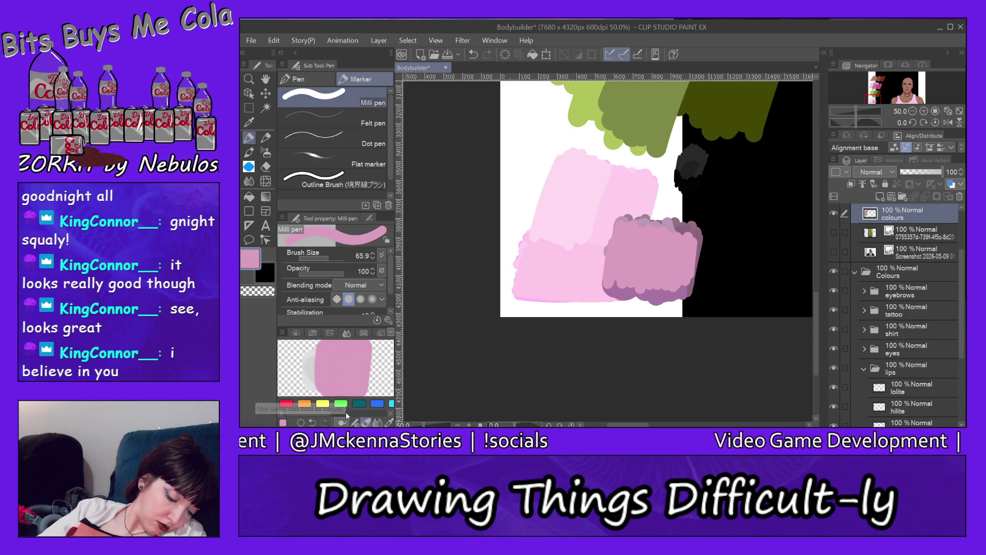
{"action": "left_click_drag", "start_coordinate": [327, 414], "coordinate": [360, 413]}
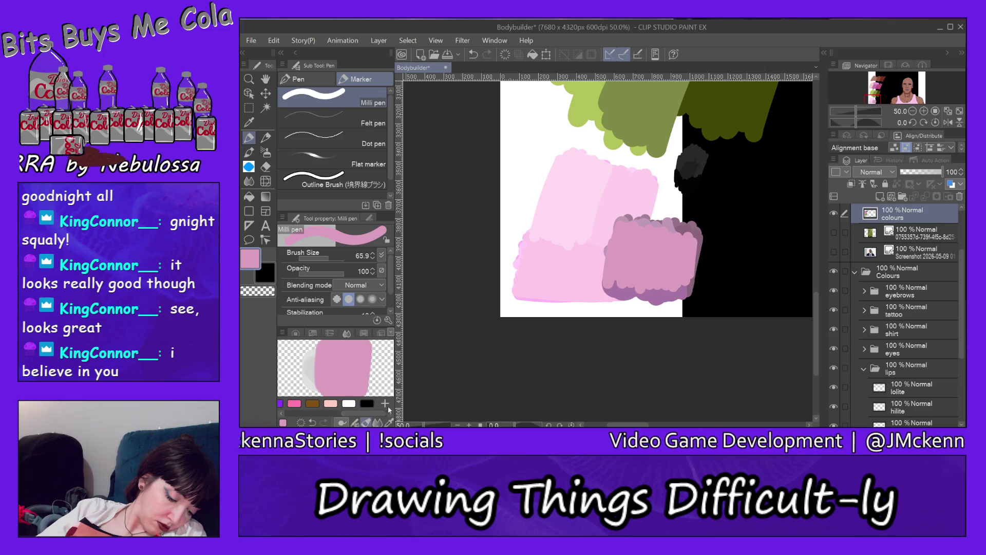
Step: Add black and white blobs to the mixer, then undo the last stroke
{"action": "left_click", "coordinate": [367, 403]}
{"action": "left_click_drag", "start_coordinate": [376, 362], "coordinate": [375, 363]}
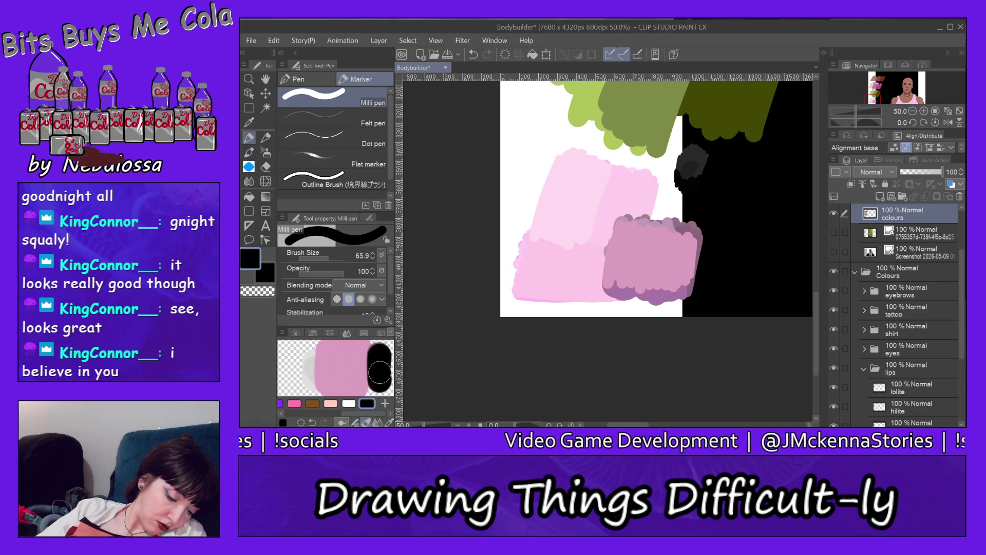
{"action": "left_click", "coordinate": [350, 404]}
{"action": "left_click_drag", "start_coordinate": [290, 360], "coordinate": [299, 366]}
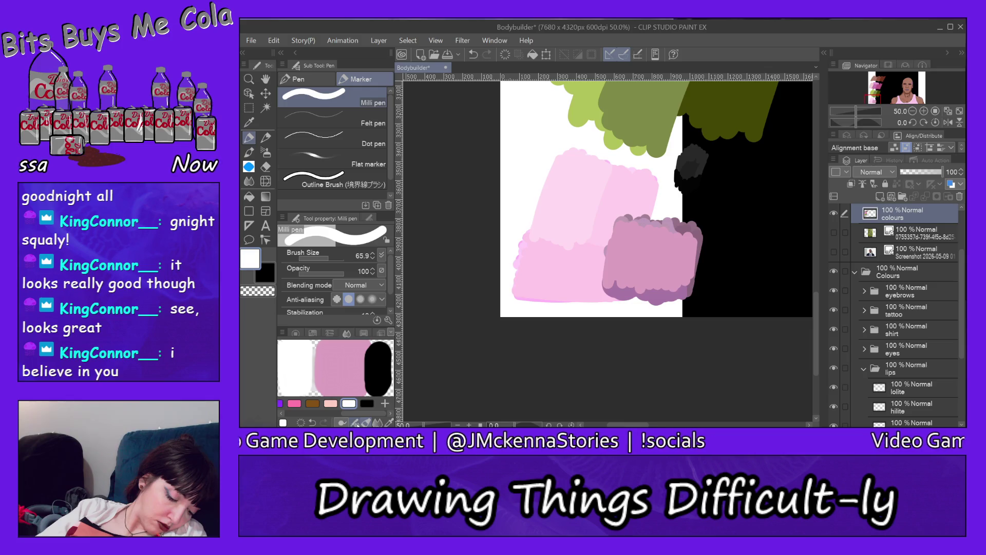
{"action": "left_click_drag", "start_coordinate": [366, 380], "coordinate": [366, 357]}
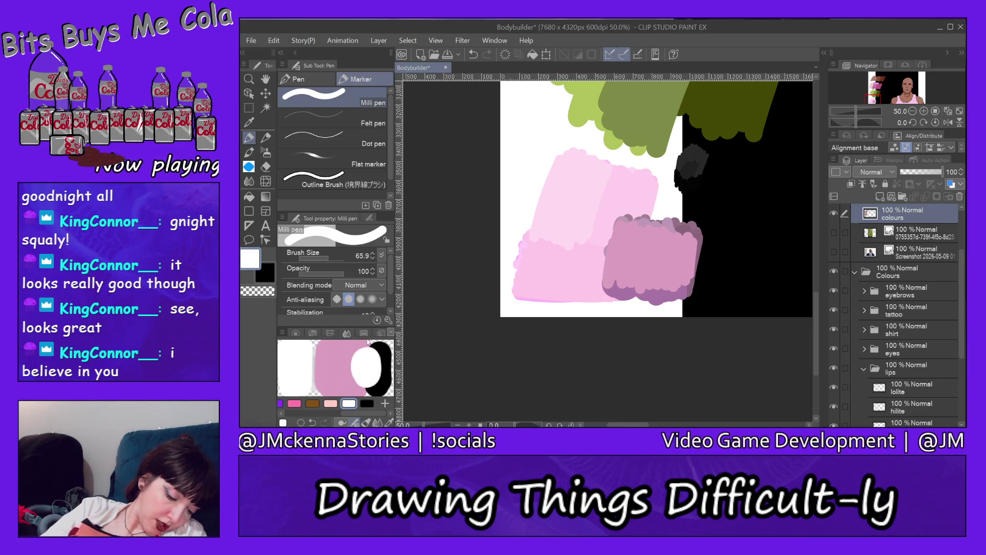
{"action": "left_click", "coordinate": [274, 40]}
{"action": "left_click", "coordinate": [324, 28]}
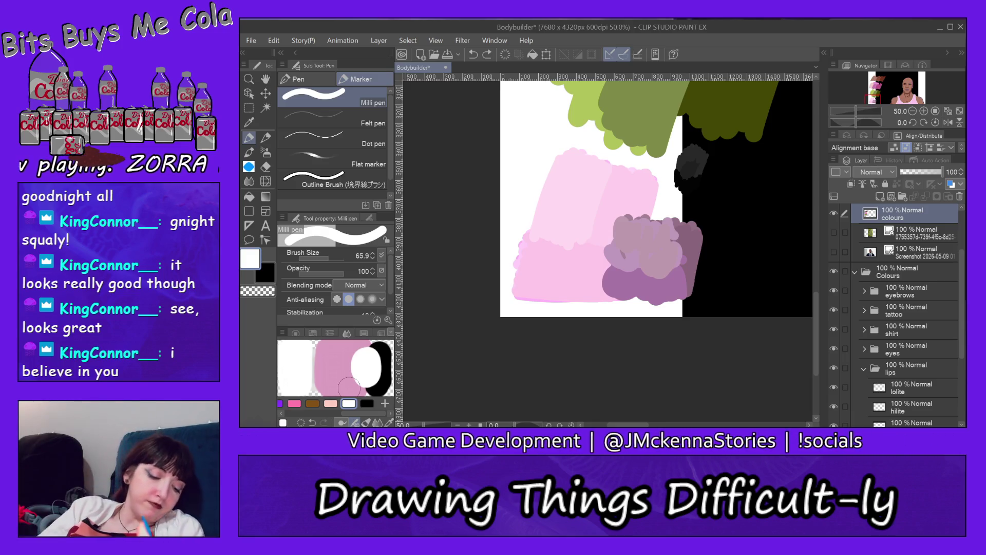
Step: Eyedrop a pink from the overview image and return to the Milli pen
{"action": "left_click", "coordinate": [249, 151]}
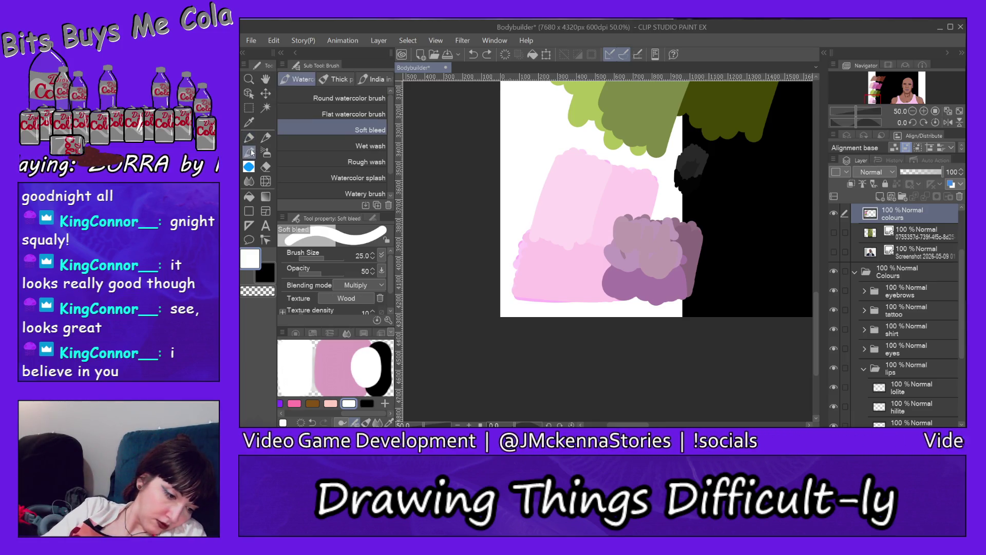
{"action": "left_click", "coordinate": [249, 122]}
{"action": "left_click", "coordinate": [332, 362]}
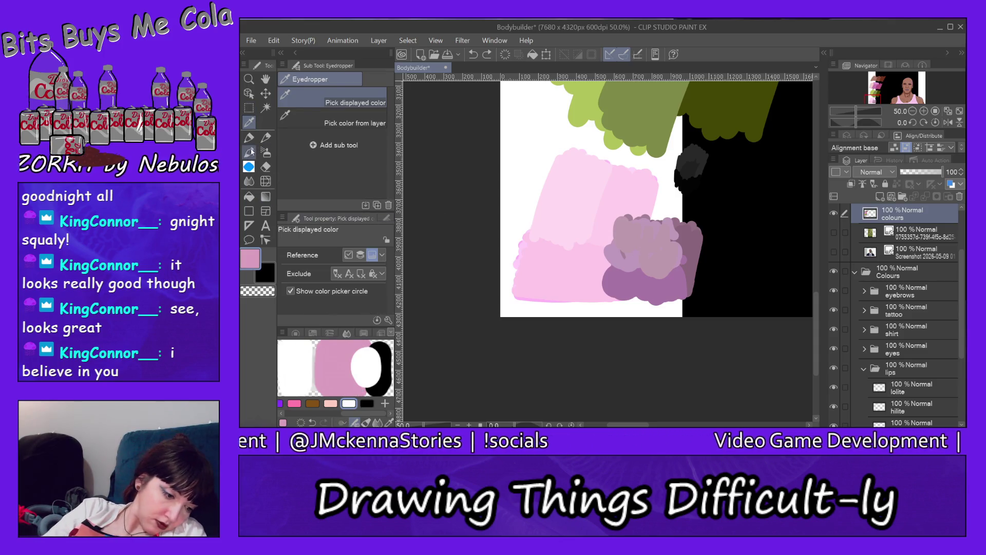
{"action": "key", "text": "p"}
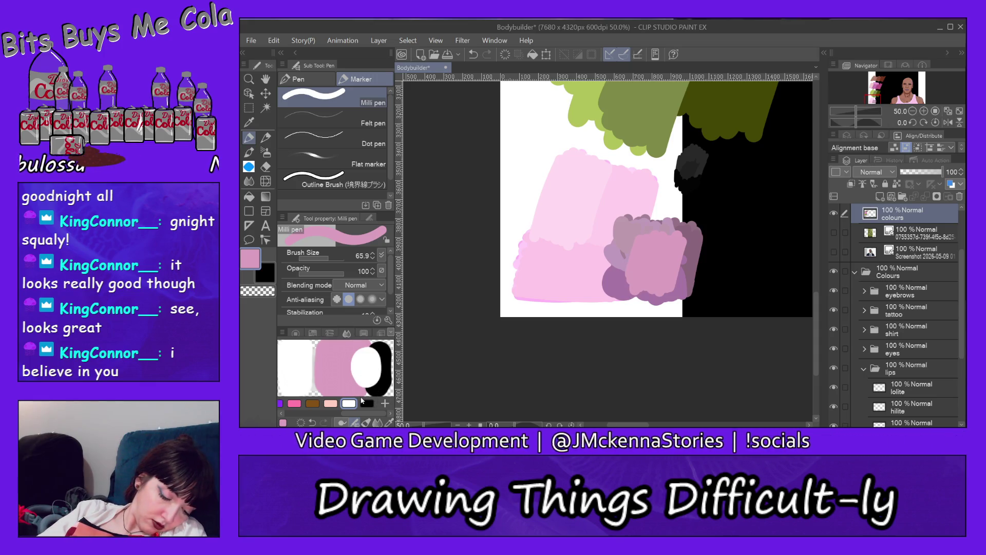
Step: Pick lighter and slightly darker pinks from the colour grid and stroke them vertically over the mauve block
{"action": "left_click", "coordinate": [364, 333]}
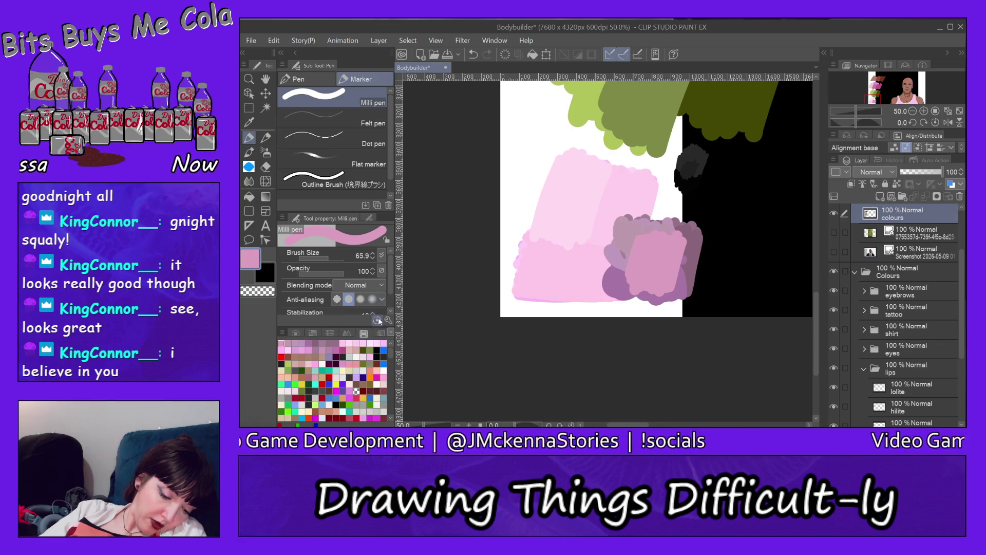
{"action": "left_click", "coordinate": [379, 333]}
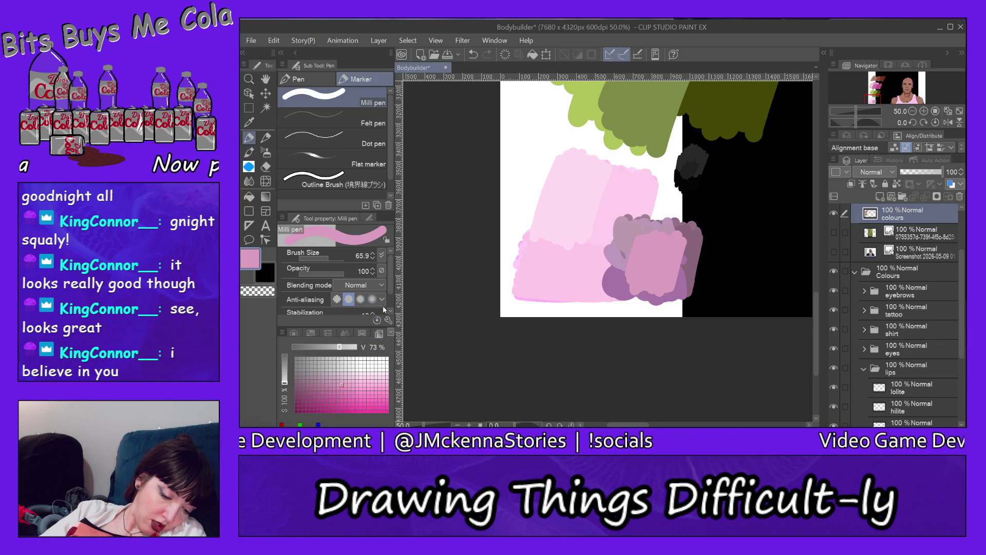
{"action": "left_click", "coordinate": [349, 384]}
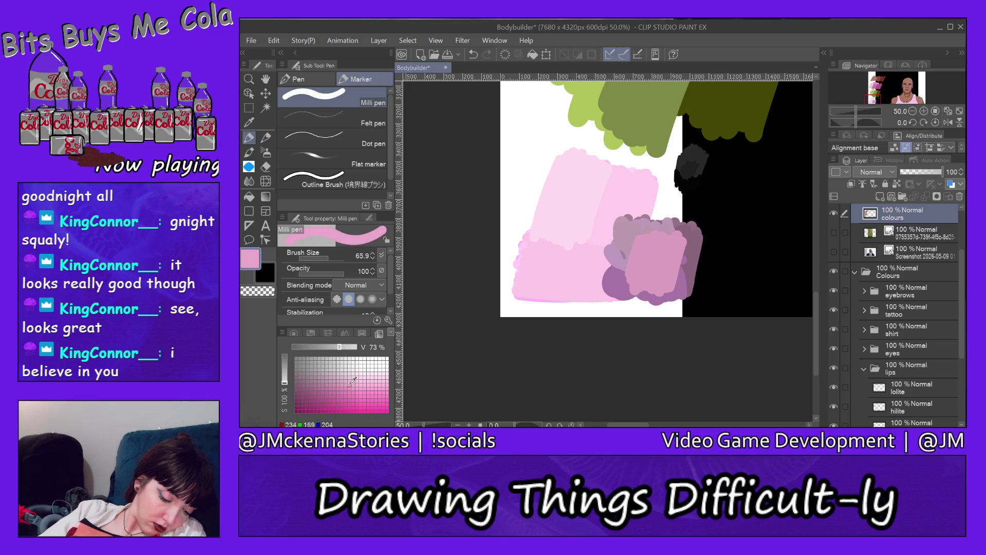
{"action": "left_click_drag", "start_coordinate": [628, 238], "coordinate": [626, 276]}
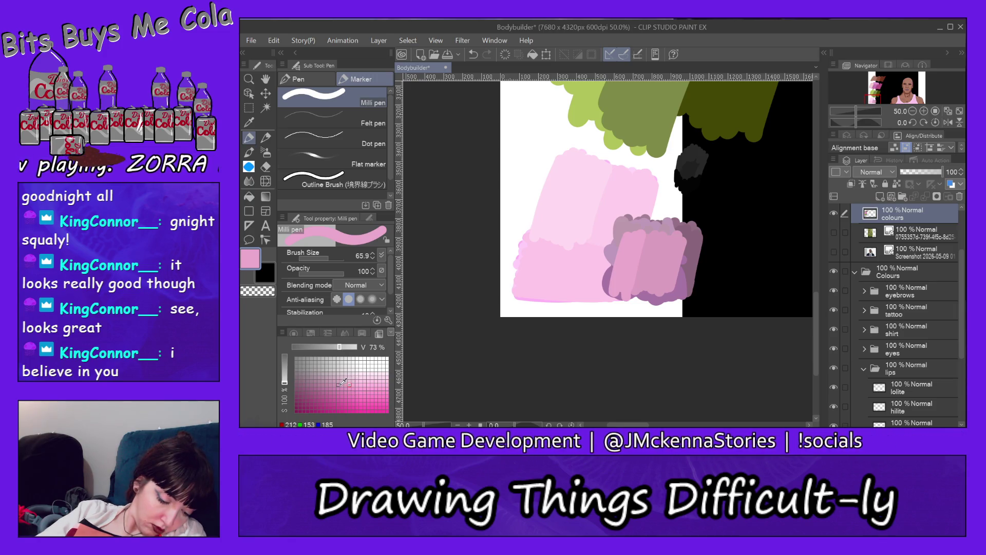
{"action": "left_click", "coordinate": [337, 383]}
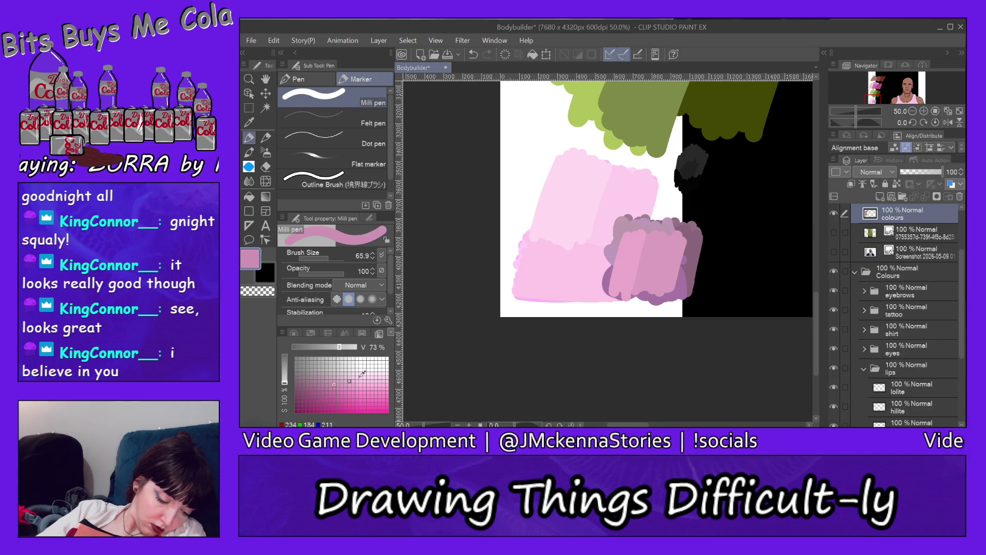
{"action": "mouse_move", "coordinate": [676, 242]}
{"action": "left_mouse_down"}
{"action": "mouse_move", "coordinate": [677, 299]}
{"action": "mouse_move", "coordinate": [681, 274]}
{"action": "left_mouse_up"}
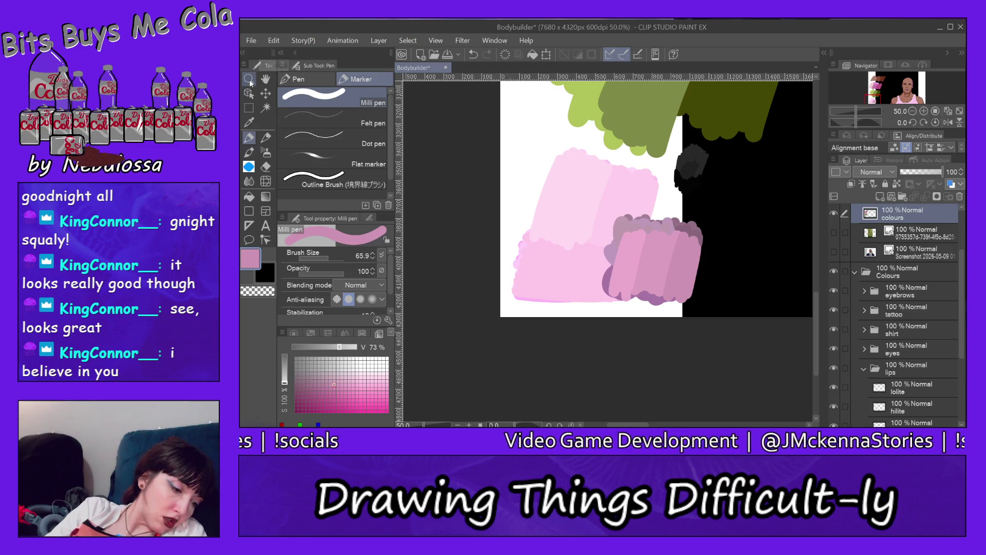
{"action": "left_click", "coordinate": [249, 196]}
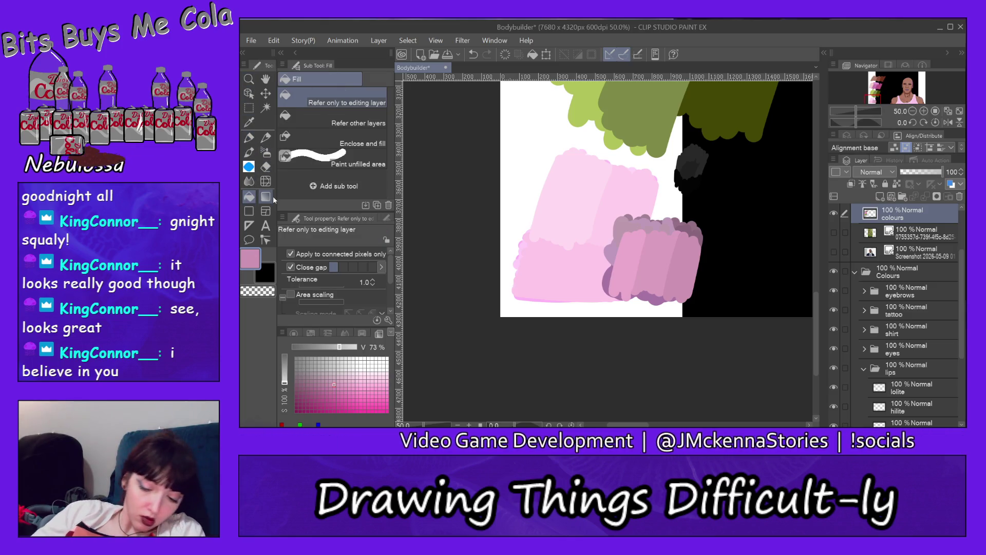
Step: Fill the lips base layer with a pink sampled from the swatches
{"action": "left_click", "coordinate": [657, 250], "text": "alt"}
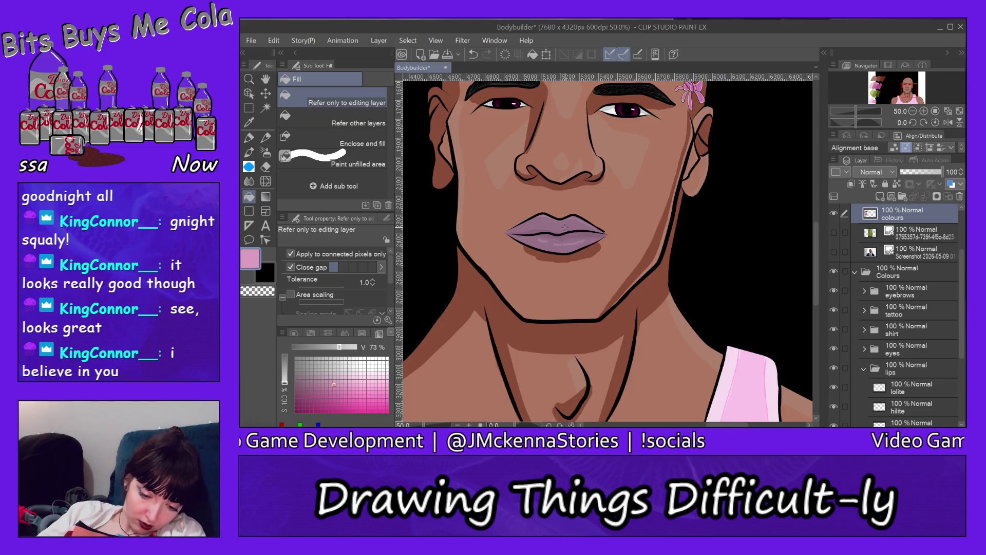
{"action": "left_click", "coordinate": [562, 227], "text": "ctrl+shift"}
{"action": "left_click", "coordinate": [564, 226]}
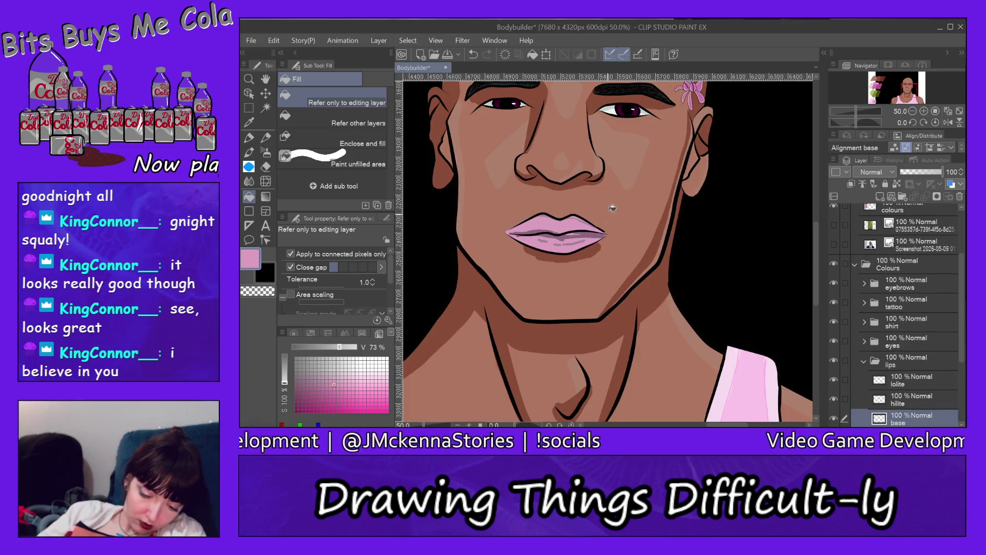
{"action": "key", "text": "ctrl+shift+Left"}
{"action": "left_click", "coordinate": [545, 291], "text": "alt"}
{"action": "key", "text": "ctrl+shift+Right"}
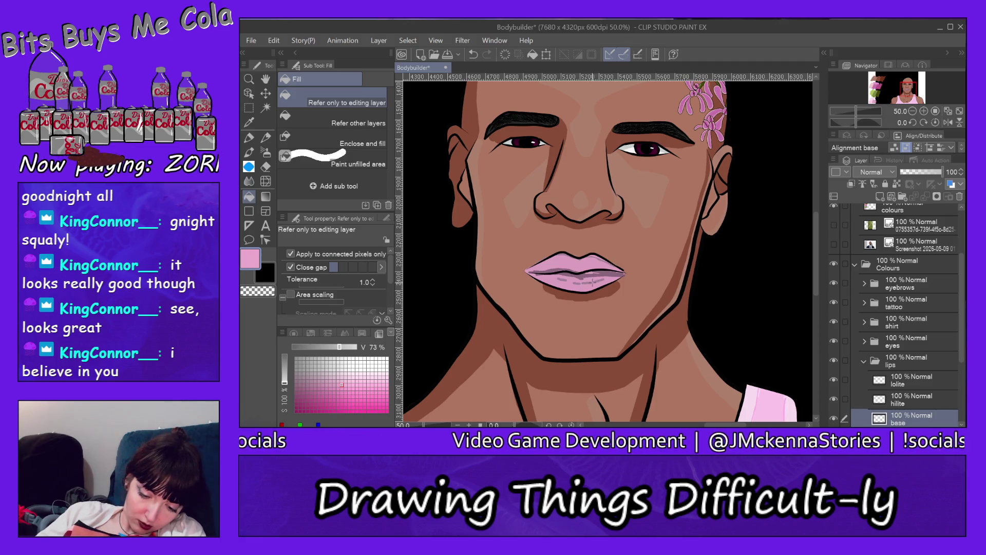
Step: Undo the accidental full-canvas pink fill on the lips hilite layer and select the lips lolite layer
{"action": "key", "text": "alt+bracketright"}
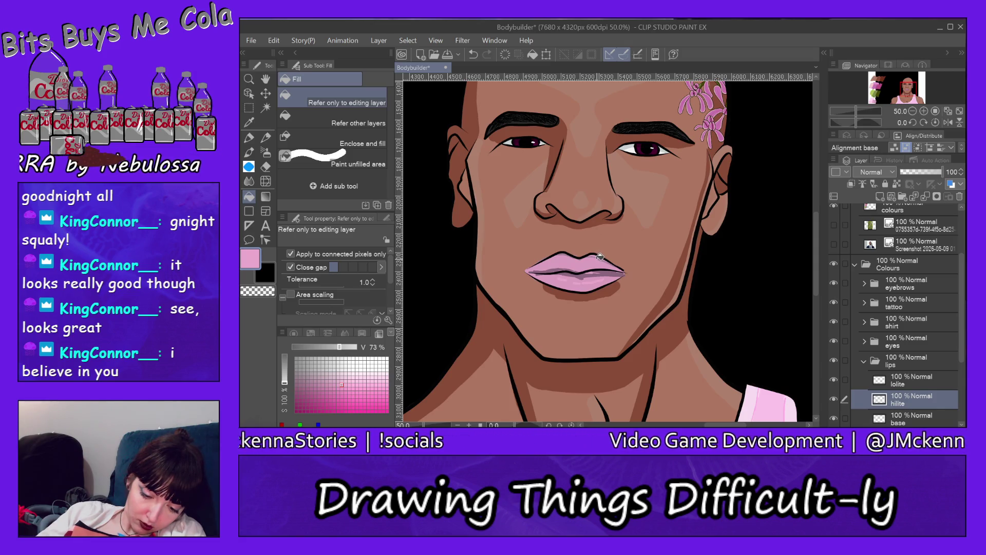
{"action": "left_click", "coordinate": [606, 258]}
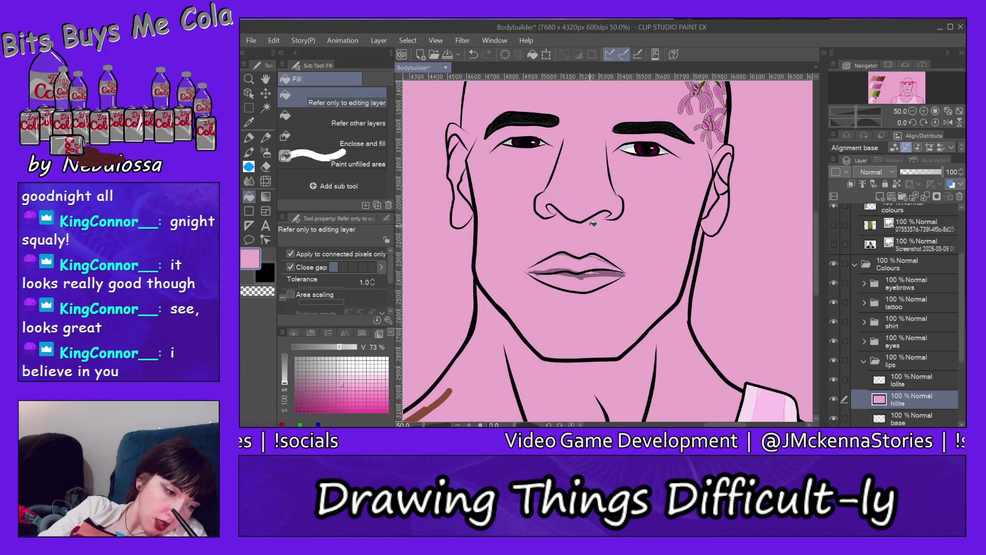
{"action": "left_click", "coordinate": [274, 40]}
{"action": "left_click", "coordinate": [310, 31]}
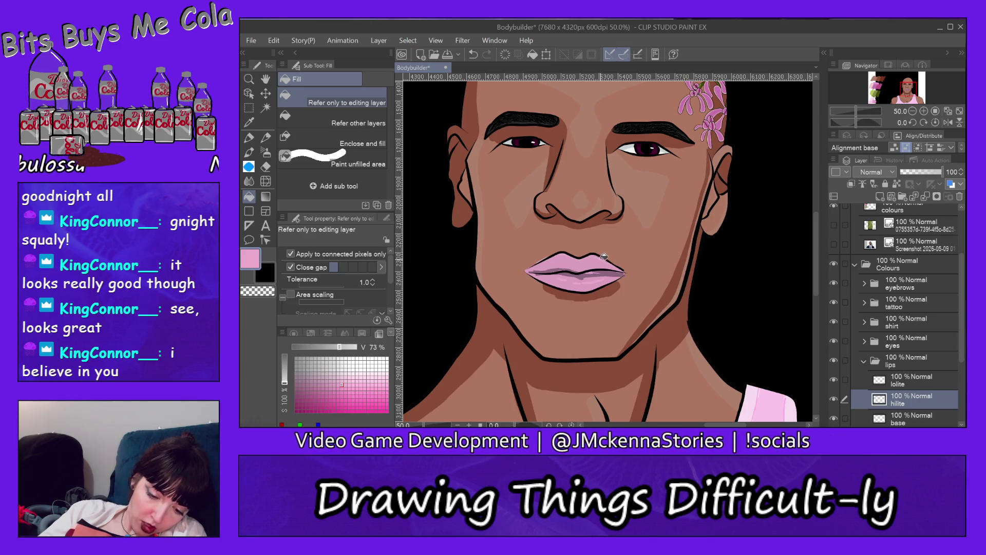
{"action": "left_click", "coordinate": [872, 103]}
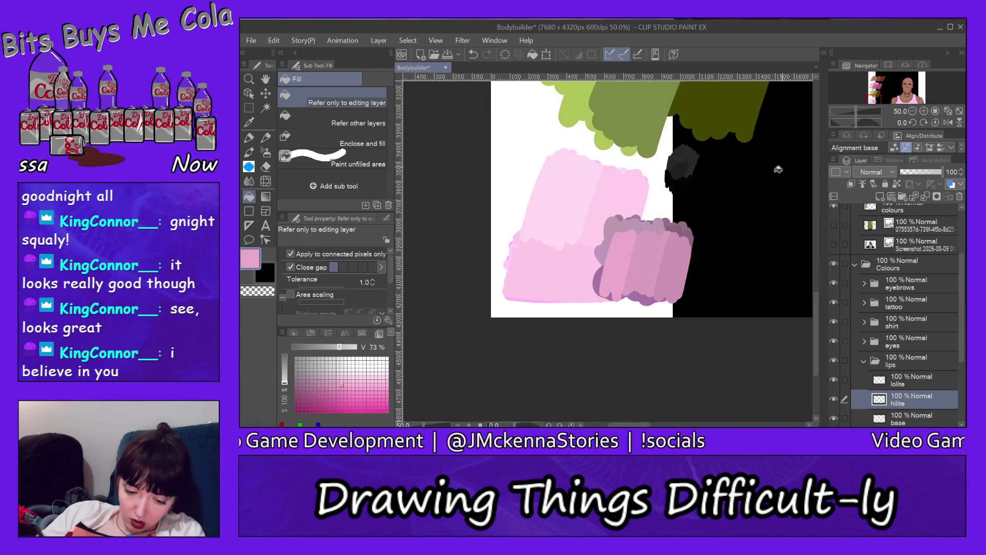
{"action": "left_click", "coordinate": [908, 93]}
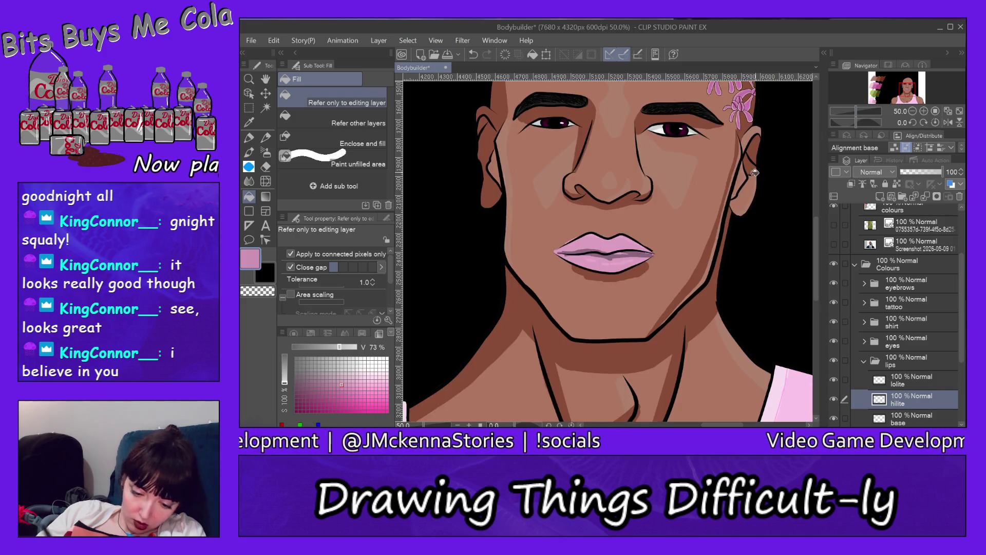
{"action": "key", "text": "alt+bracketright"}
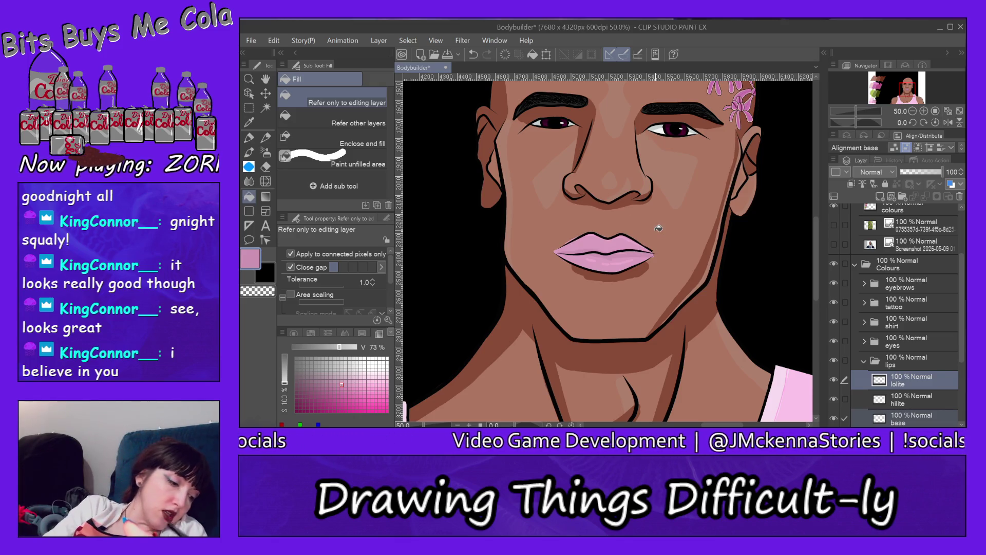
{"action": "key", "text": "ctrl+alt+space"}
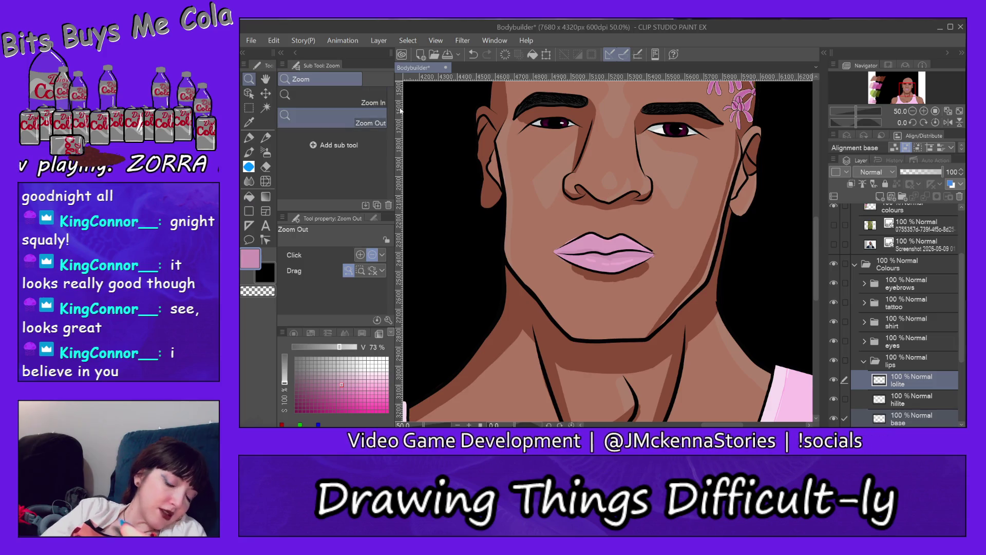
Step: Zoom out to the whole figure, collapse the lips and References folders, and hide the reference swatches
{"action": "left_click", "coordinate": [637, 250]}
{"action": "left_click", "coordinate": [672, 256]}
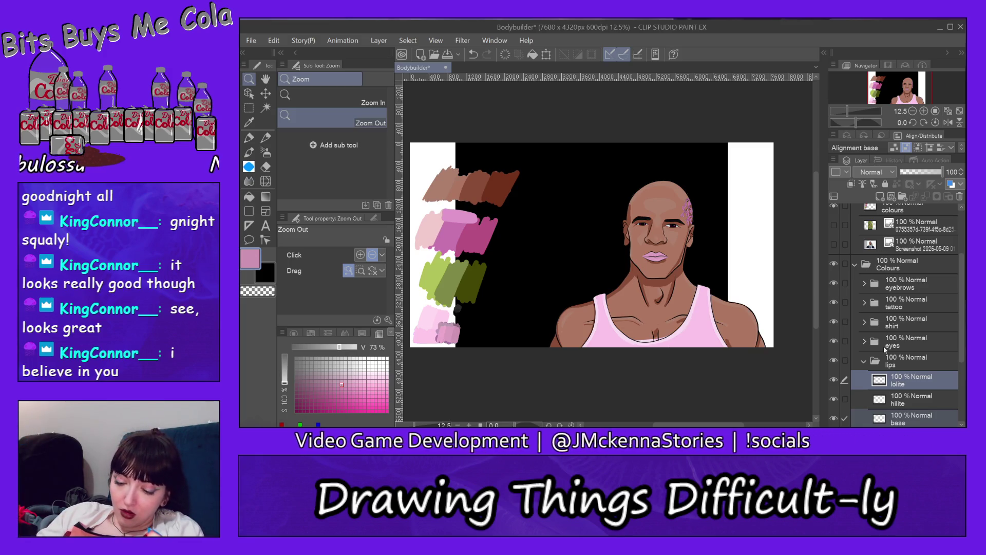
{"action": "left_click", "coordinate": [866, 360]}
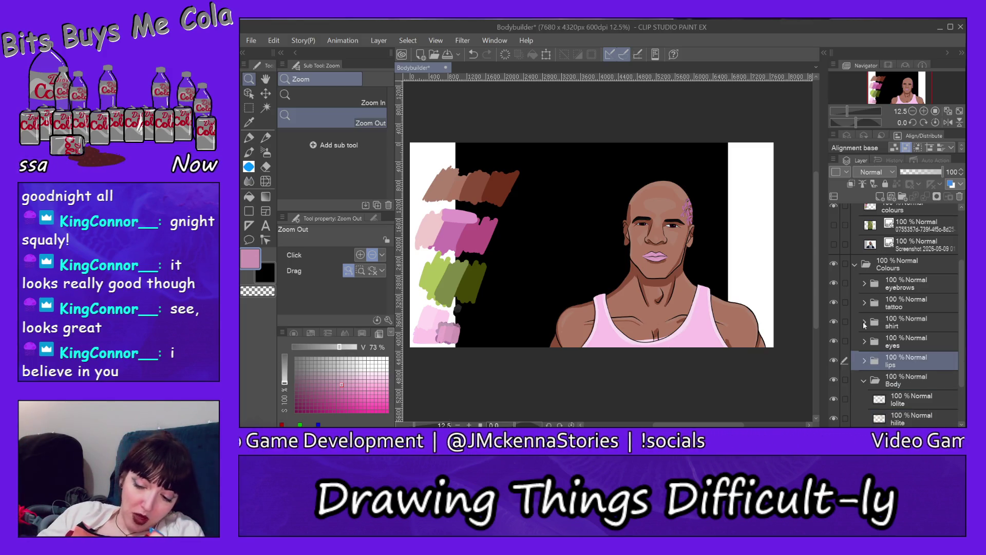
{"action": "left_click_drag", "start_coordinate": [964, 273], "coordinate": [964, 195]}
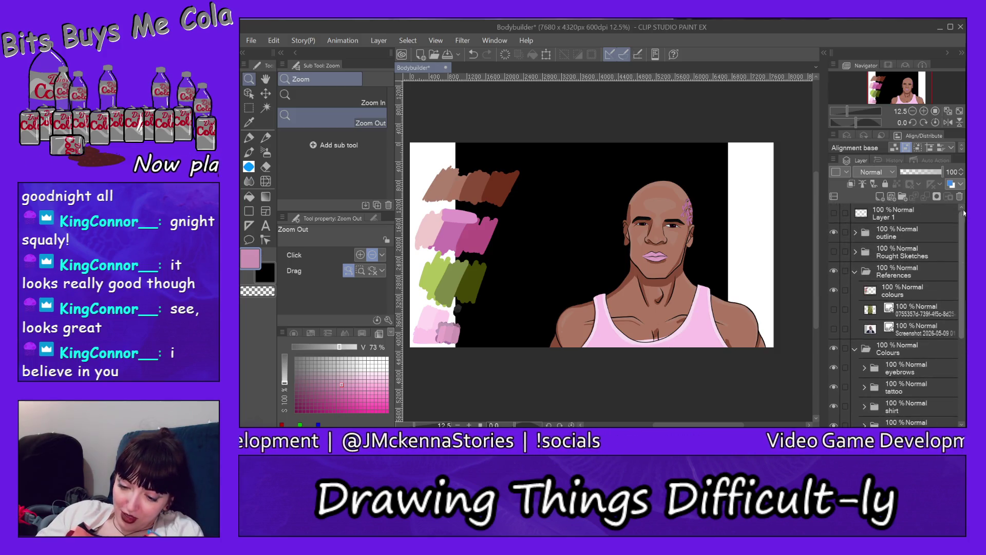
{"action": "left_click", "coordinate": [833, 270]}
{"action": "left_click", "coordinate": [833, 271]}
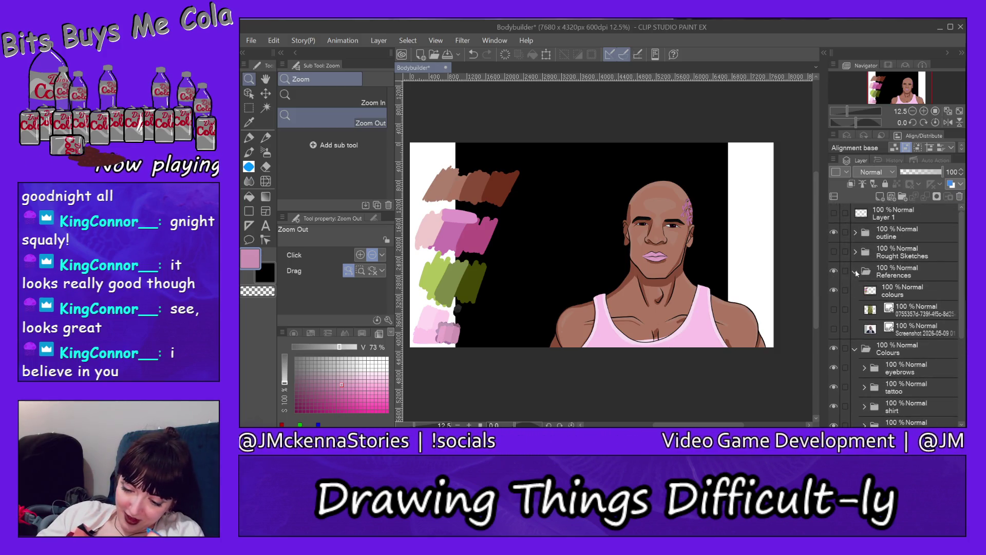
{"action": "left_click", "coordinate": [856, 270]}
{"action": "left_click", "coordinate": [834, 270]}
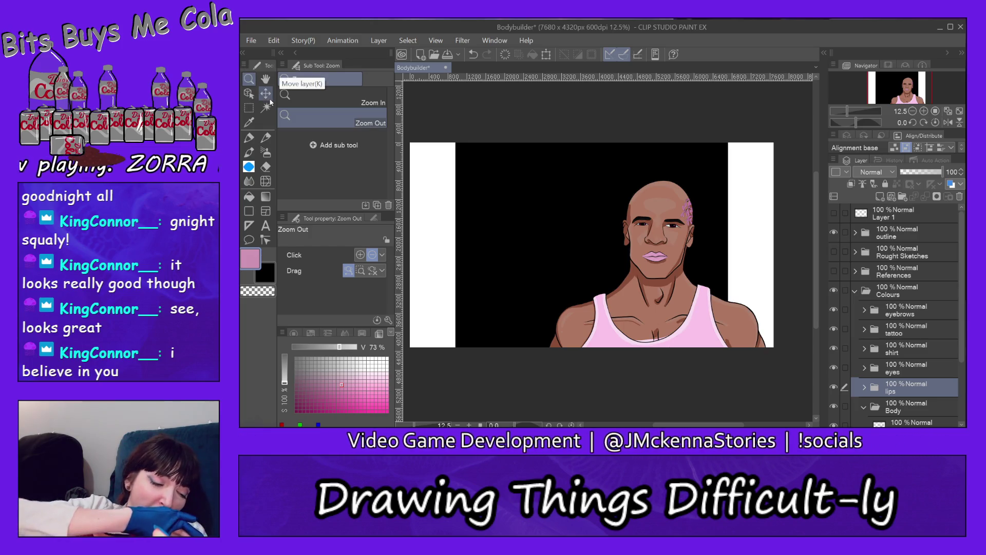
{"action": "left_click", "coordinate": [368, 105]}
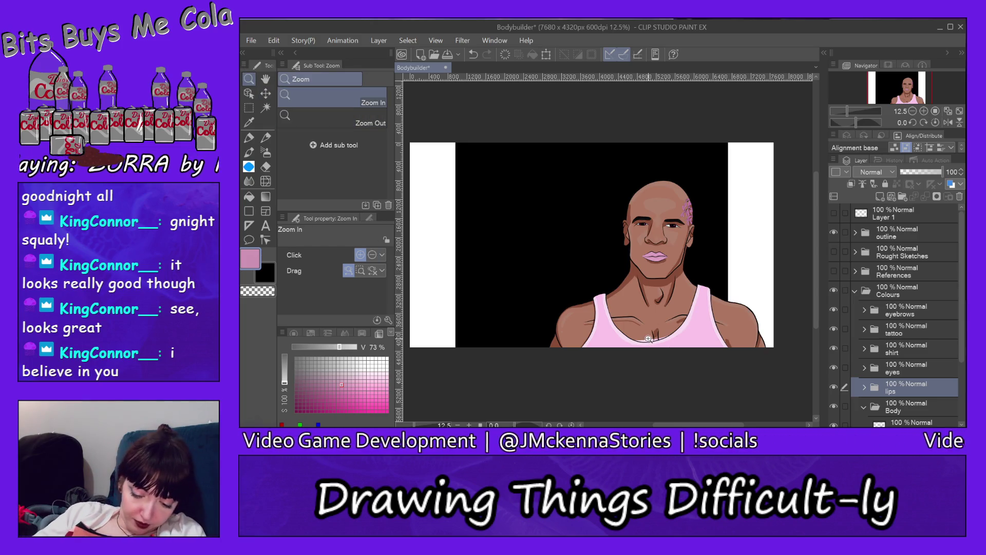
Step: Zoom in on the collar and erase the pink highlight above the neckline on the shirt hilite layer
{"action": "left_click_drag", "start_coordinate": [649, 339], "coordinate": [702, 341]}
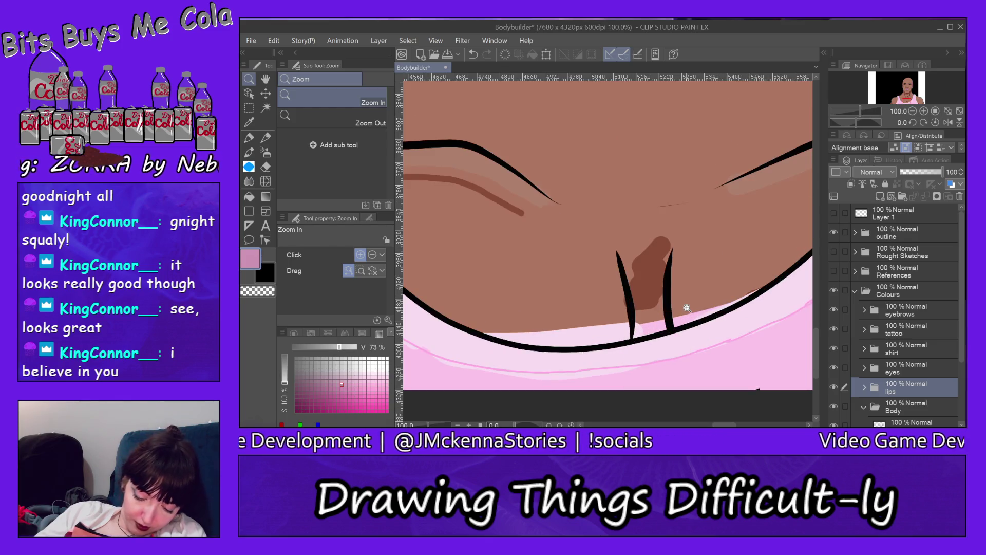
{"action": "left_click", "coordinate": [587, 336], "text": "ctrl+shift"}
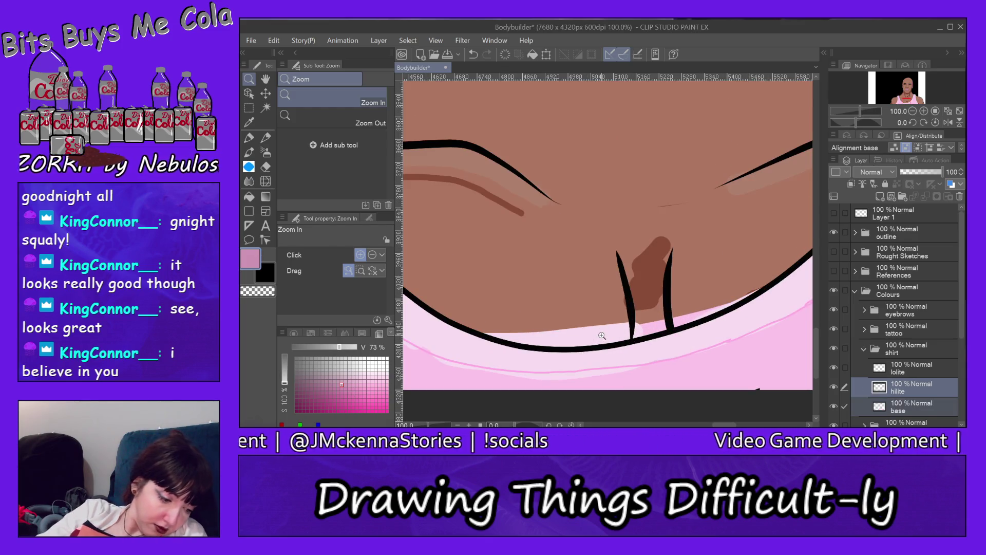
{"action": "left_click", "coordinate": [265, 170]}
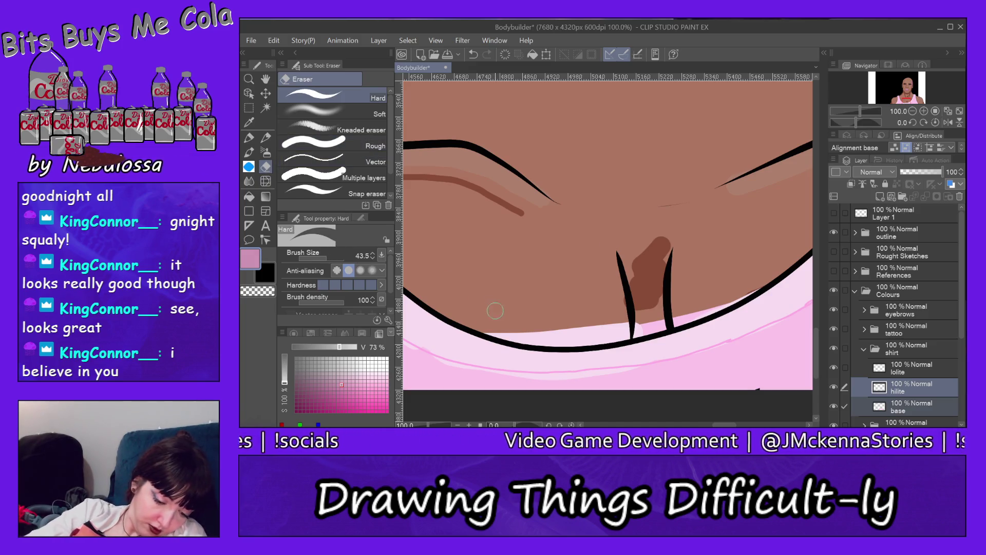
{"action": "left_click_drag", "start_coordinate": [494, 333], "coordinate": [630, 333]}
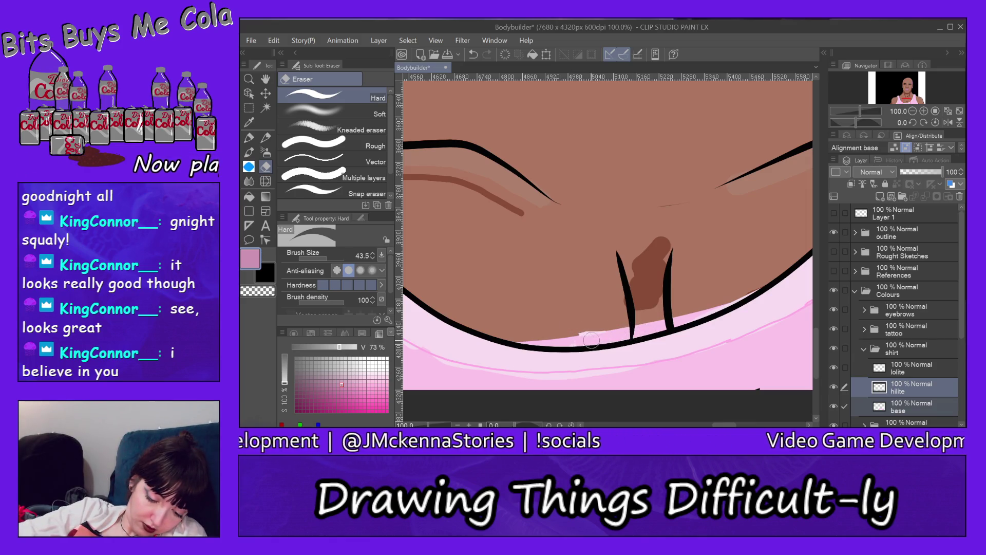
{"action": "left_click_drag", "start_coordinate": [569, 336], "coordinate": [673, 309]}
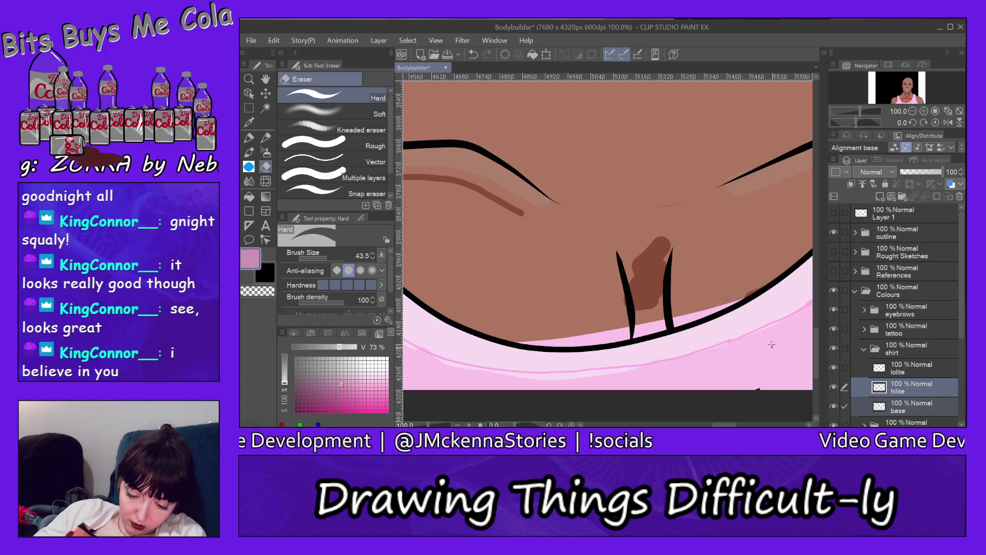
Step: Erase the remaining pink slivers above the neckline on the shirt base layer
{"action": "key", "text": "alt+bracketleft"}
{"action": "left_click_drag", "start_coordinate": [558, 336], "coordinate": [716, 308]}
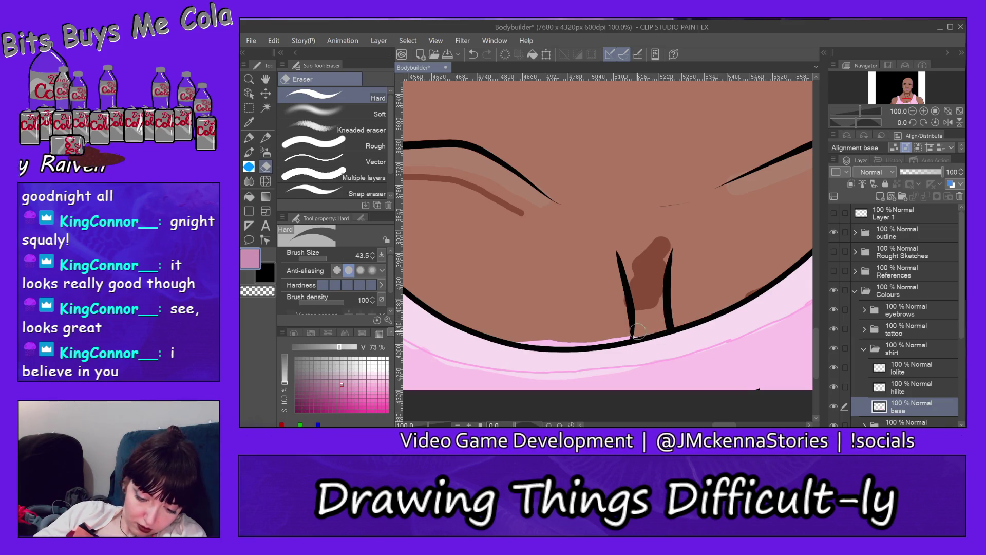
{"action": "left_click_drag", "start_coordinate": [601, 340], "coordinate": [564, 340]}
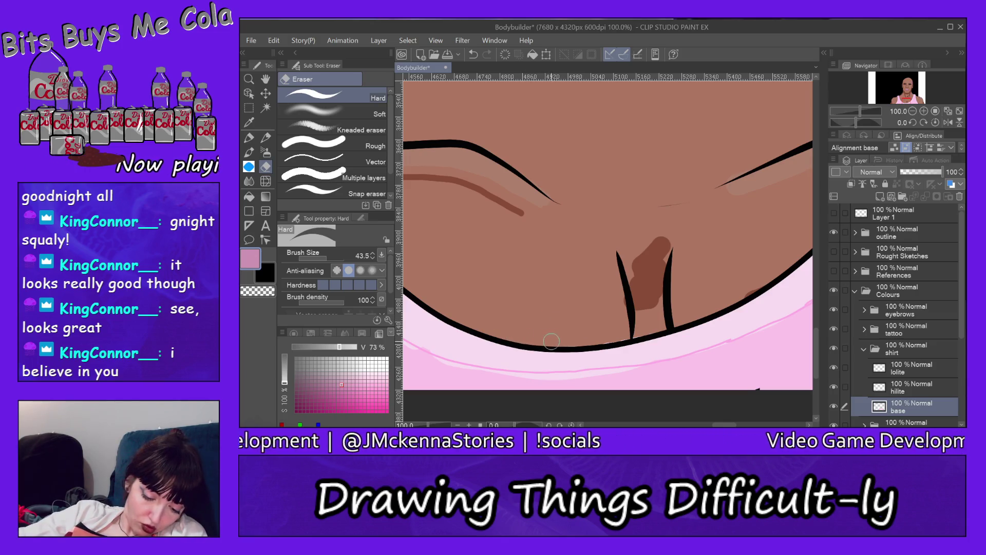
{"action": "left_click_drag", "start_coordinate": [585, 343], "coordinate": [624, 335]}
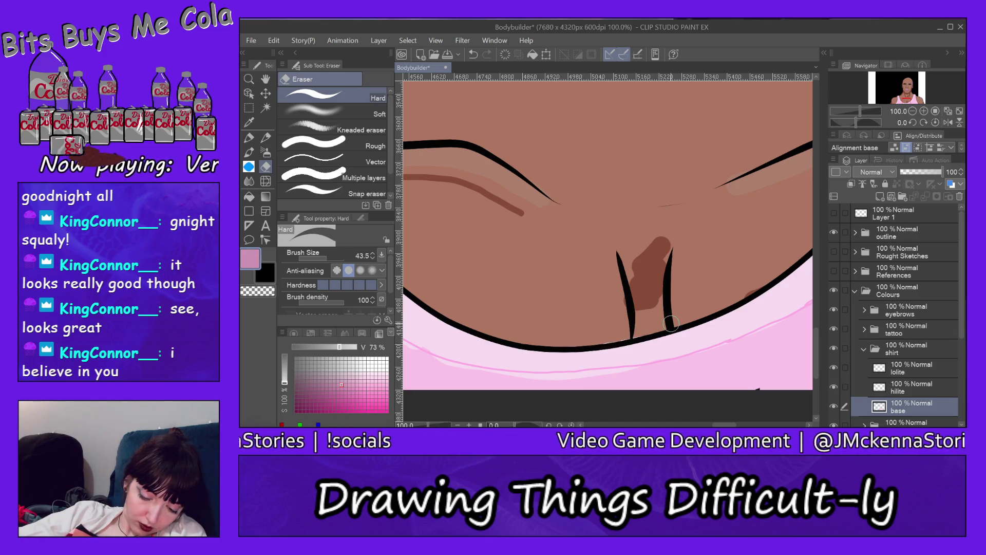
{"action": "key", "text": "alt+bracketright"}
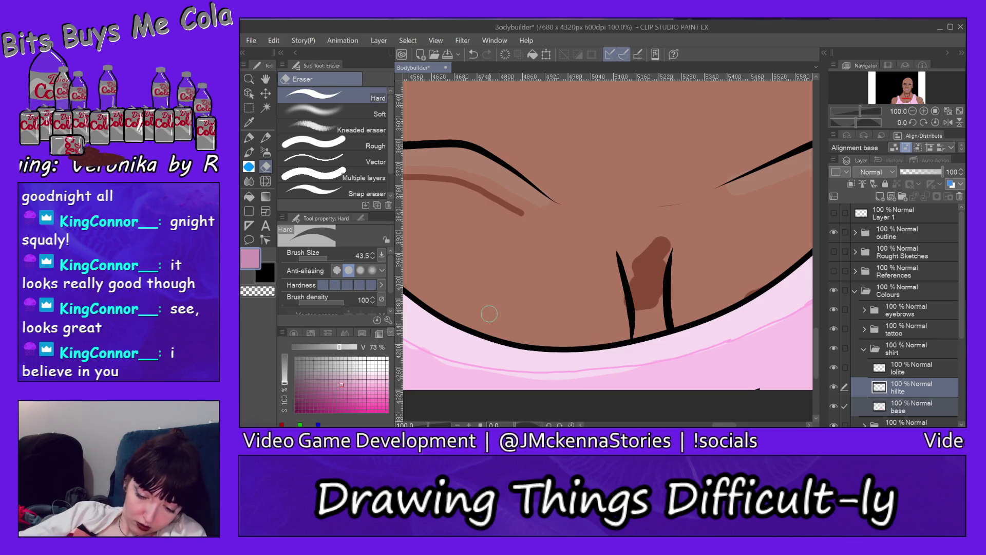
{"action": "left_click", "coordinate": [648, 266], "text": "ctrl+shift"}
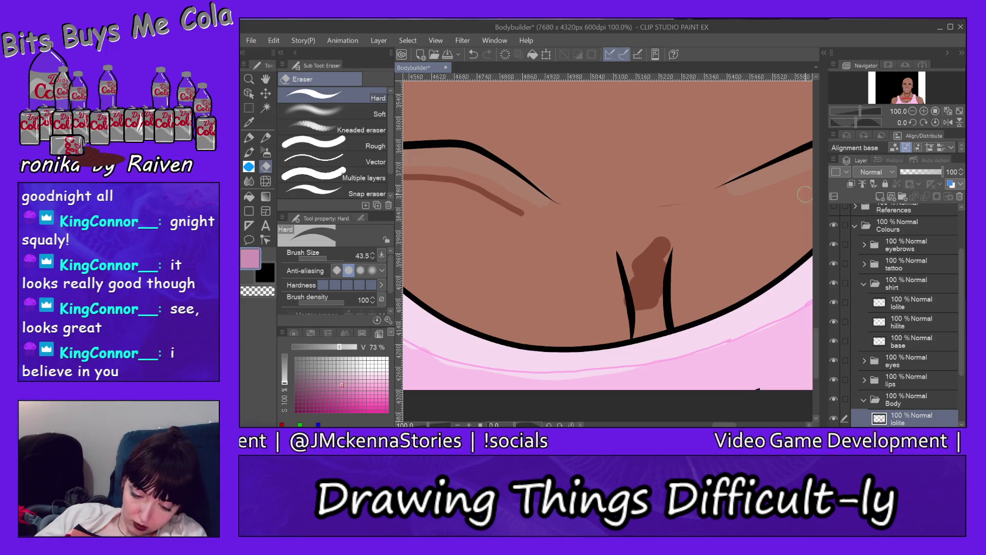
Step: Sample the brown shadow, paint between the chest lines, and trim the shadow to a flat top edge
{"action": "left_click", "coordinate": [248, 122]}
{"action": "left_click", "coordinate": [662, 271]}
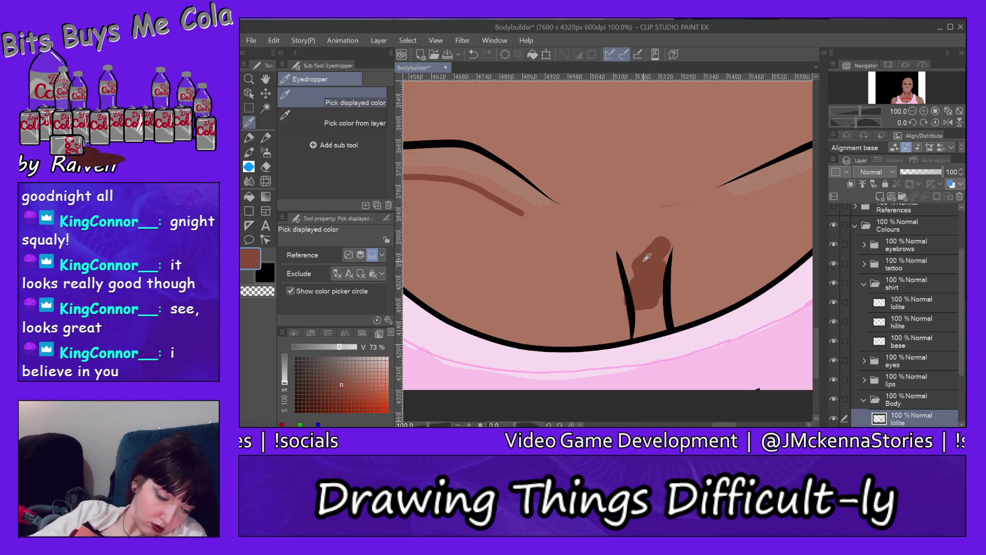
{"action": "left_click", "coordinate": [249, 137]}
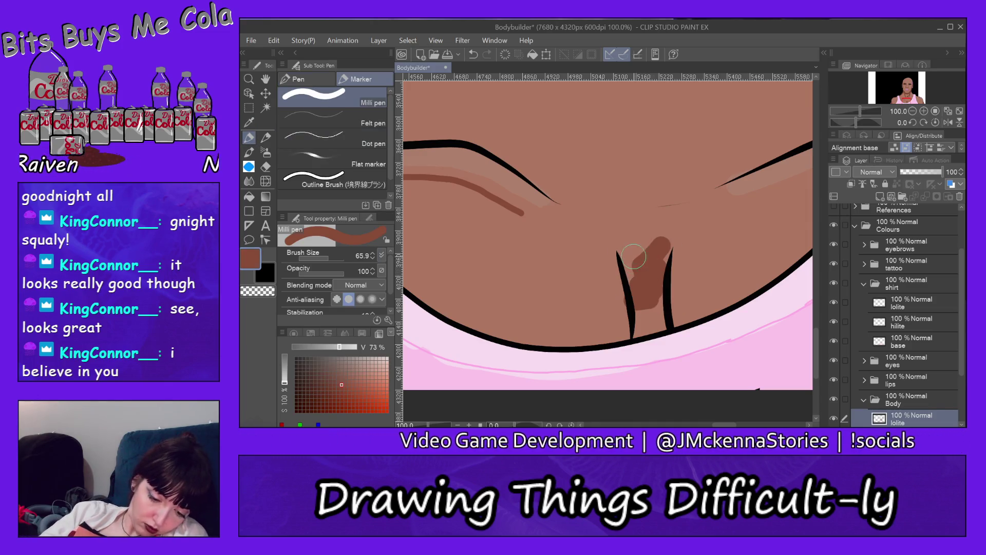
{"action": "mouse_move", "coordinate": [636, 252]}
{"action": "left_mouse_down"}
{"action": "mouse_move", "coordinate": [642, 307]}
{"action": "mouse_move", "coordinate": [669, 223]}
{"action": "left_mouse_up"}
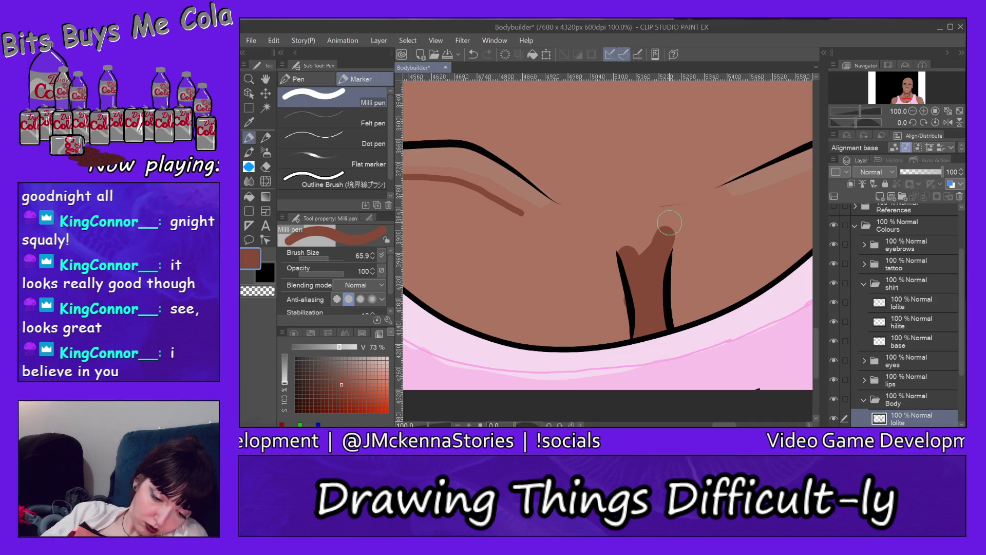
{"action": "left_click", "coordinate": [266, 166]}
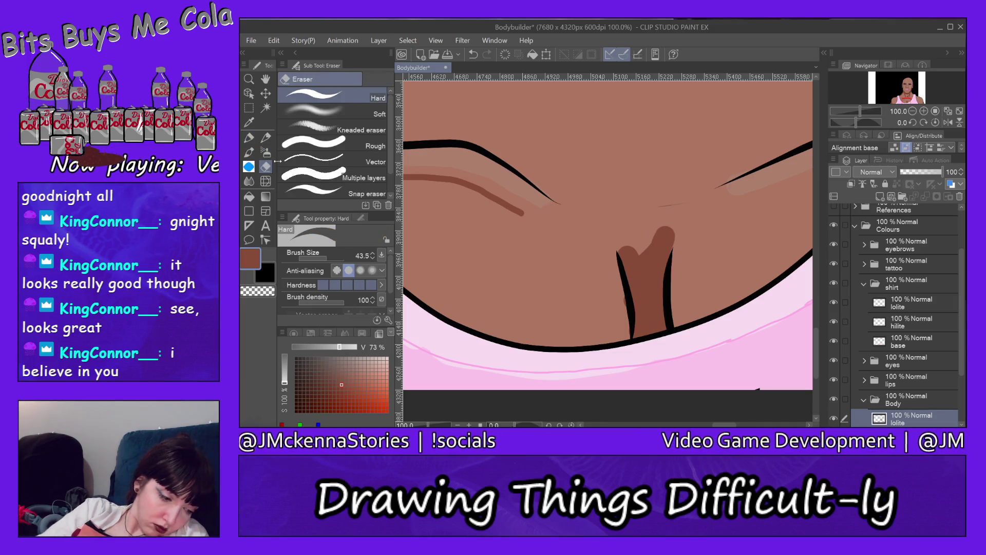
{"action": "left_click_drag", "start_coordinate": [624, 298], "coordinate": [623, 332]}
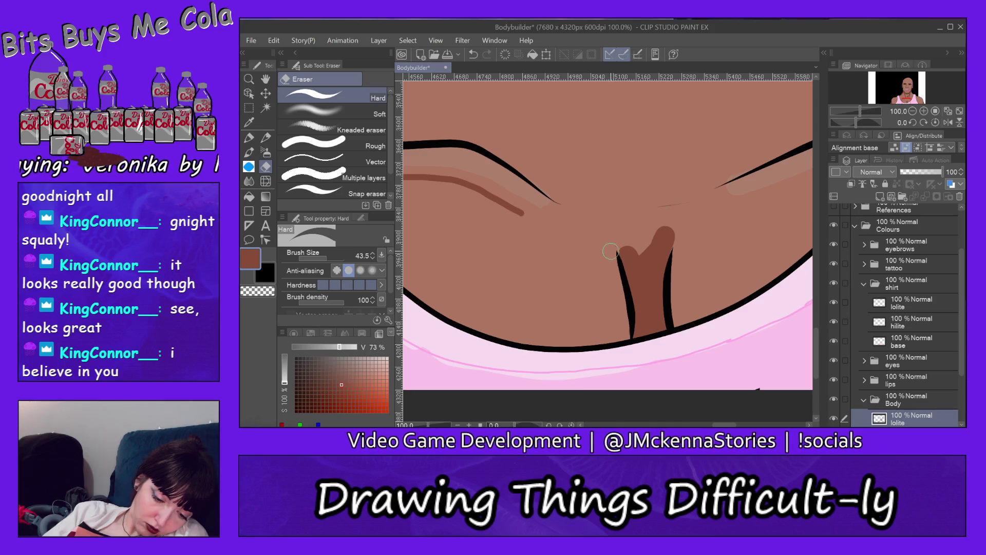
{"action": "mouse_move", "coordinate": [633, 247]}
{"action": "left_mouse_down"}
{"action": "mouse_move", "coordinate": [646, 263]}
{"action": "mouse_move", "coordinate": [666, 251]}
{"action": "left_mouse_up"}
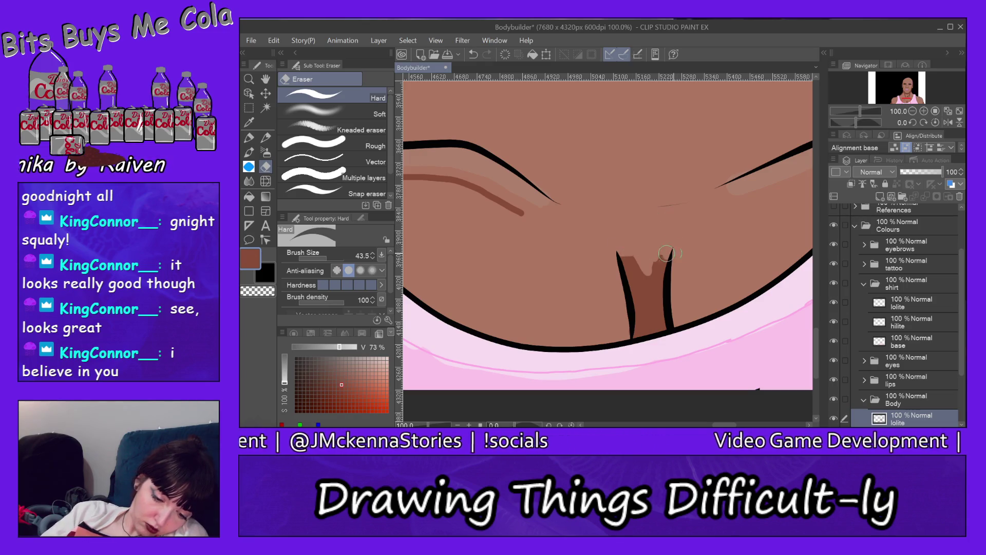
{"action": "left_click_drag", "start_coordinate": [620, 260], "coordinate": [669, 276]}
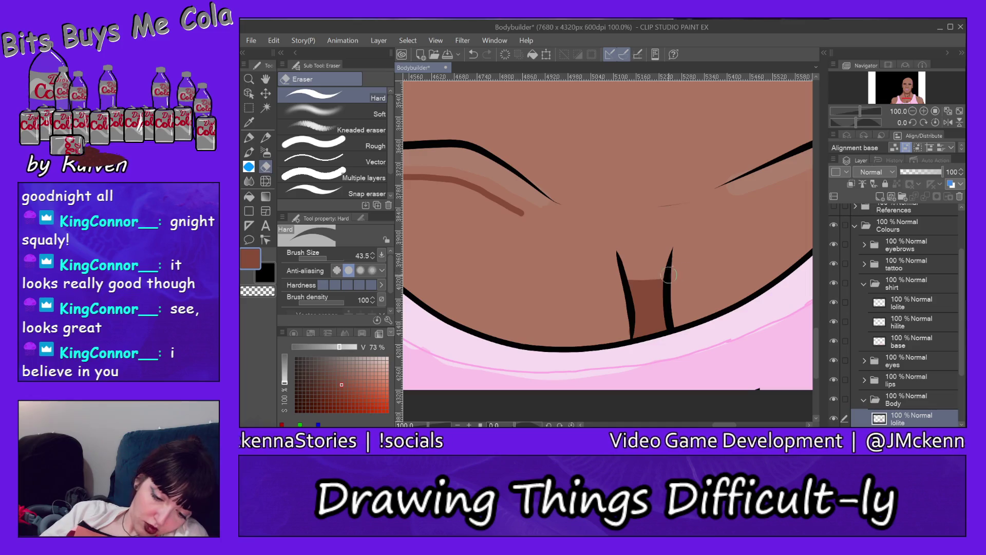
Step: Add more brown between and beside the chest lines, then erase the top into a V-shaped cleft
{"action": "left_click", "coordinate": [249, 137]}
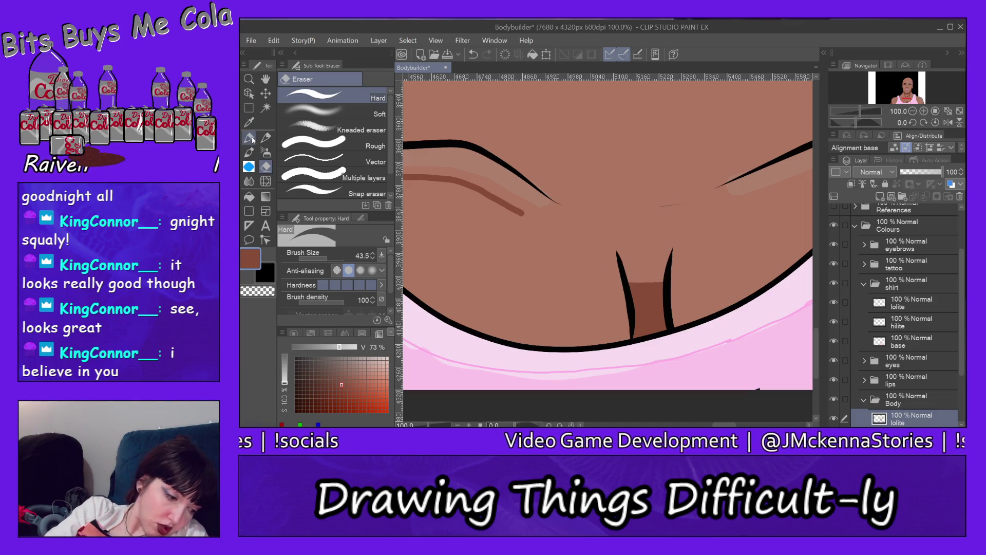
{"action": "left_click_drag", "start_coordinate": [655, 308], "coordinate": [673, 251]}
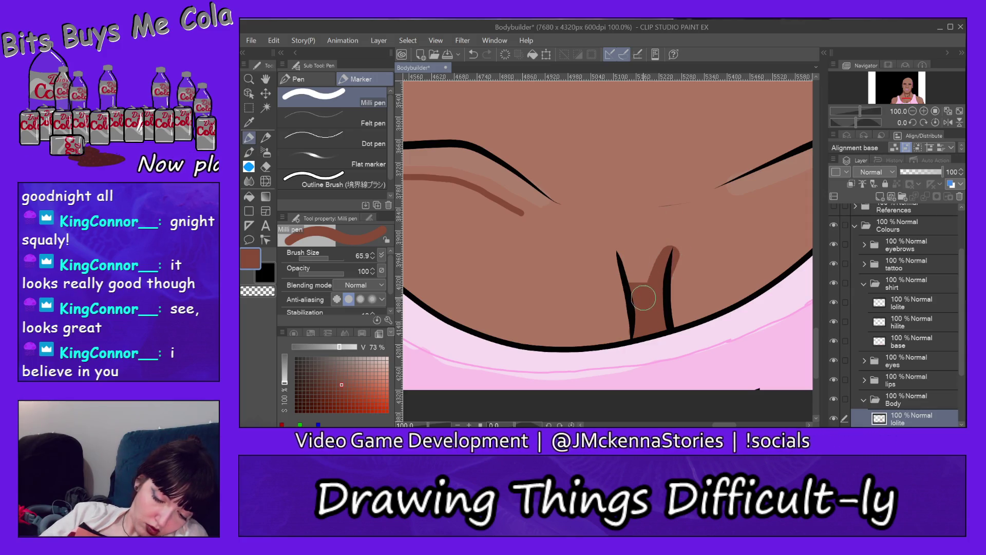
{"action": "left_click_drag", "start_coordinate": [638, 290], "coordinate": [599, 232]}
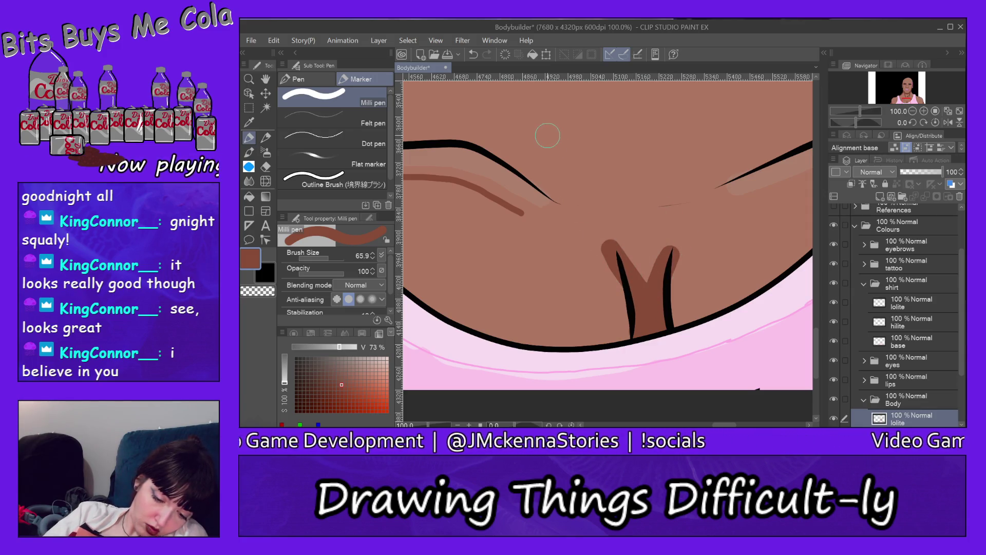
{"action": "key", "text": "e"}
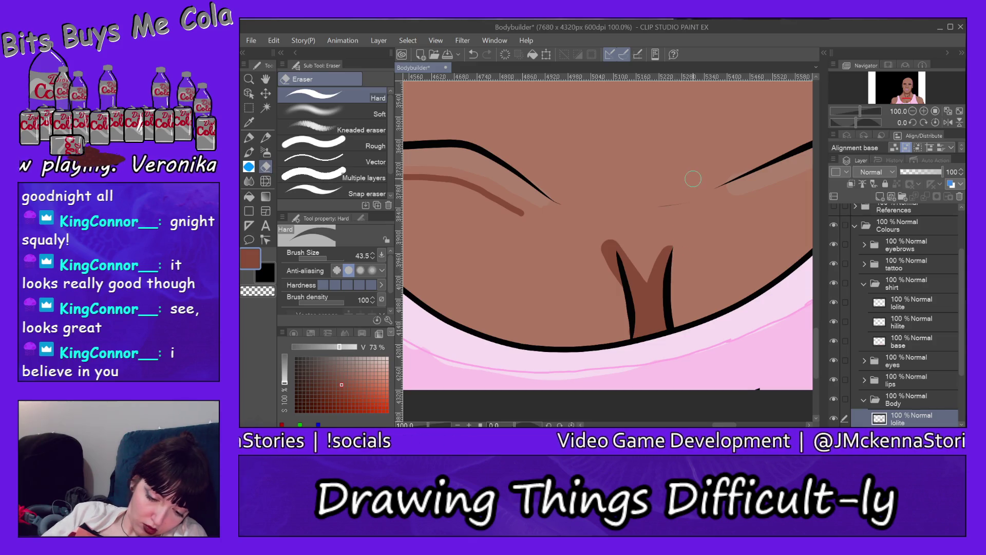
{"action": "left_click_drag", "start_coordinate": [614, 265], "coordinate": [606, 239]}
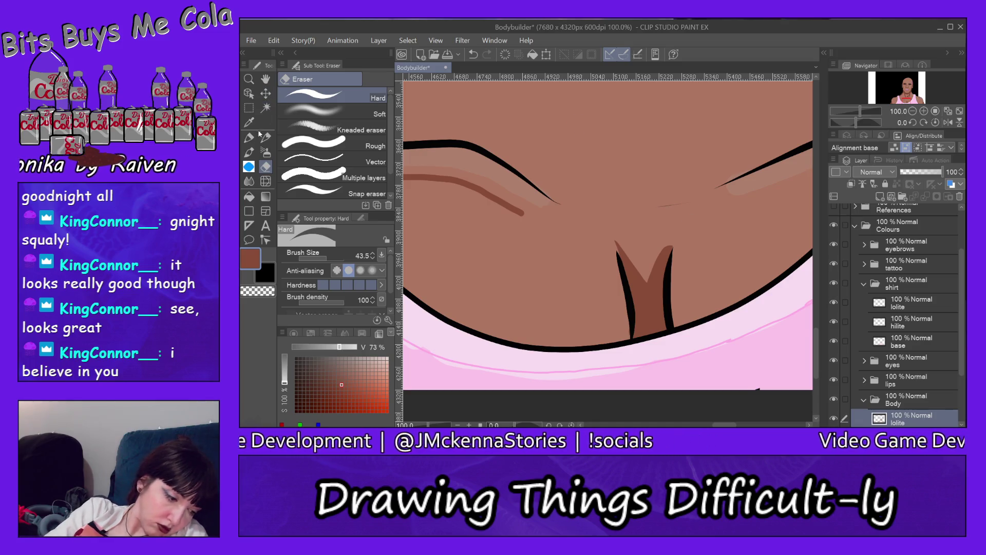
{"action": "left_click", "coordinate": [248, 79]}
{"action": "left_click", "coordinate": [340, 118]}
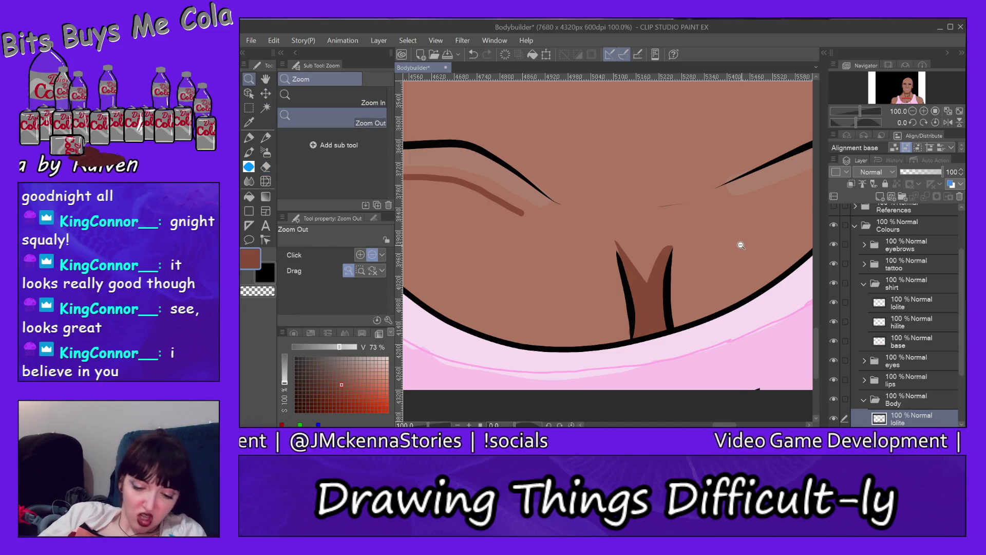
Step: Zoom to the right strap and extend the shoulder's brown shadow into a longer curve on Body lolite
{"action": "left_click", "coordinate": [740, 242]}
{"action": "left_click", "coordinate": [748, 232]}
{"action": "left_click", "coordinate": [759, 248]}
{"action": "left_click_drag", "start_coordinate": [717, 425], "coordinate": [751, 425]}
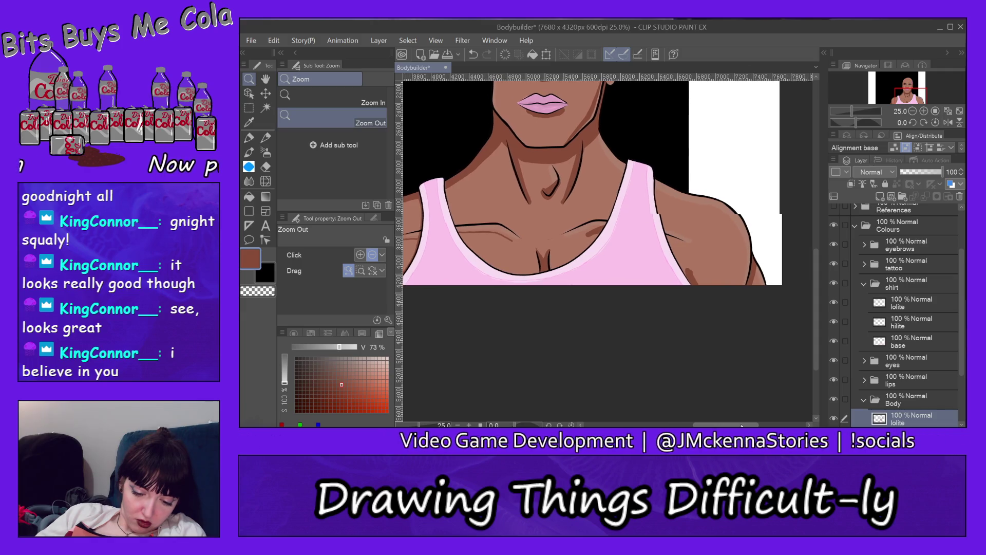
{"action": "left_click", "coordinate": [358, 99]}
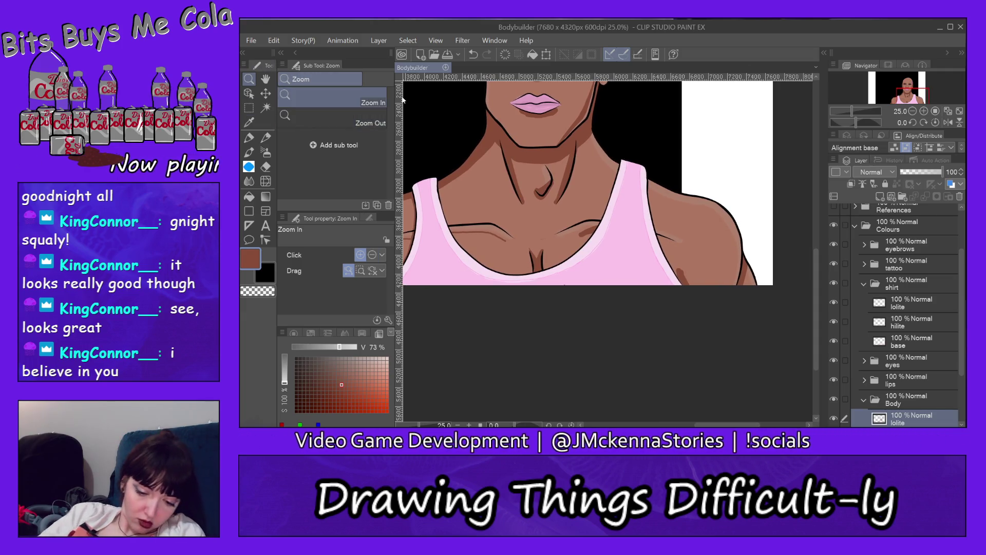
{"action": "left_click_drag", "start_coordinate": [706, 265], "coordinate": [735, 265]}
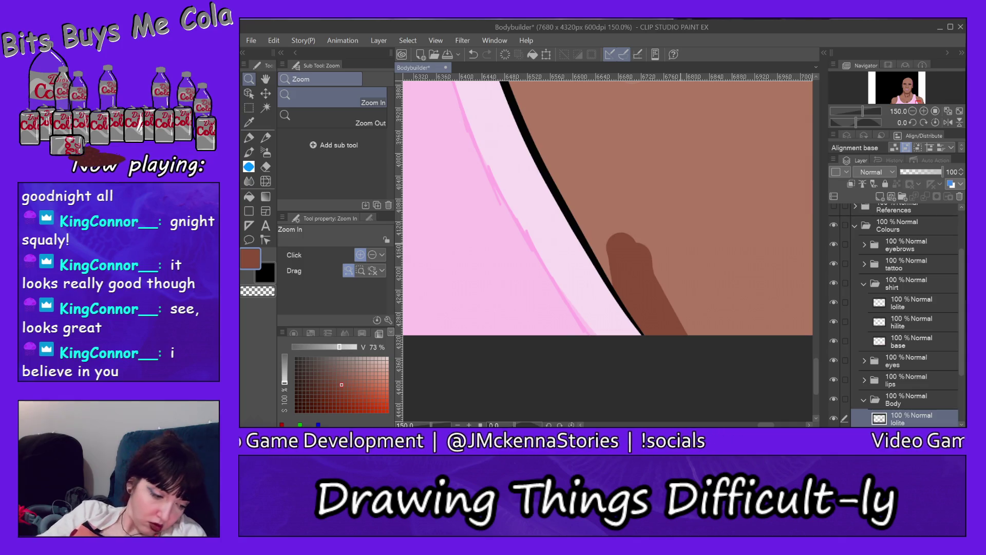
{"action": "left_click", "coordinate": [251, 138]}
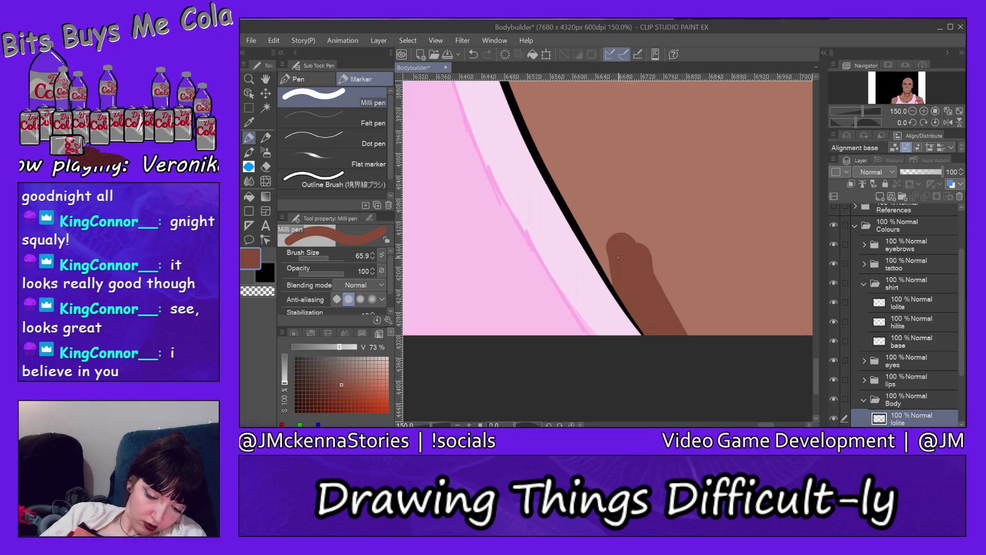
{"action": "left_click_drag", "start_coordinate": [612, 224], "coordinate": [681, 333]}
{"action": "left_click_drag", "start_coordinate": [620, 213], "coordinate": [669, 302]}
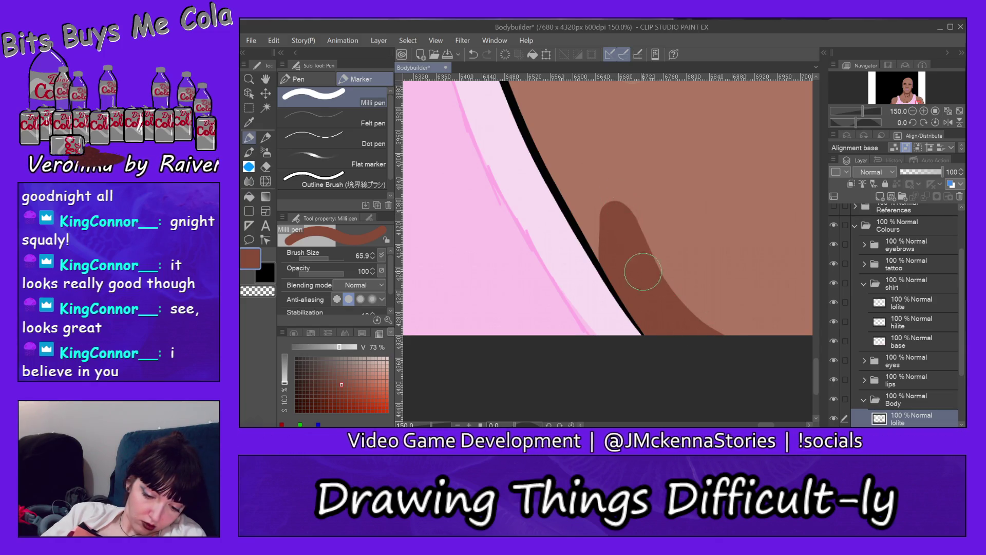